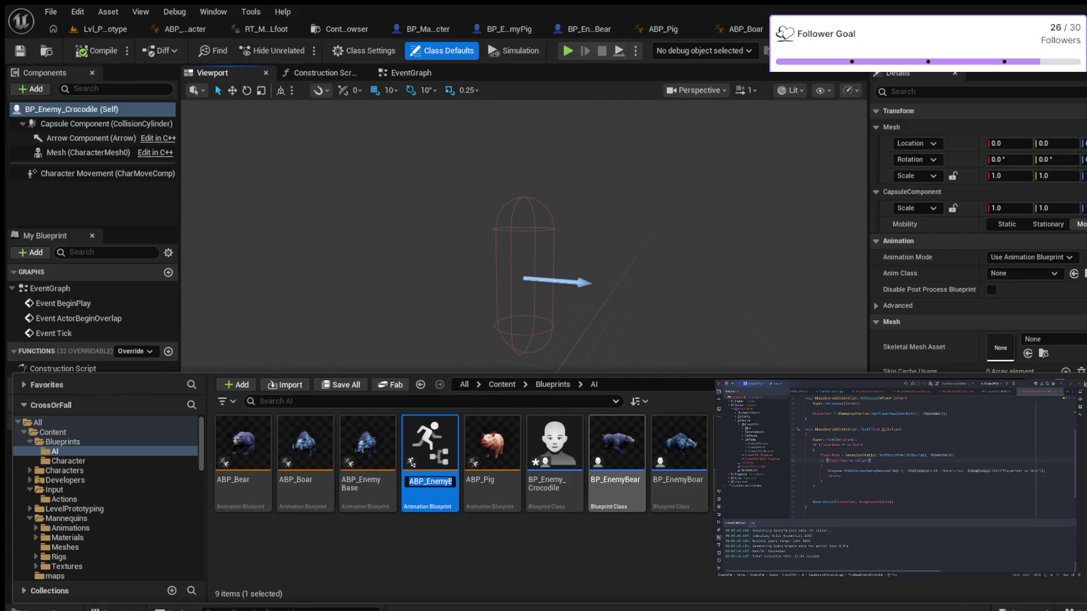
# Rename the child animation blueprint to ABP_Crocodile and open it in the editor
pyautogui.press('End')
pyautogui.press('BackSpace')
pyautogui.press('BackSpace')
pyautogui.press('BackSpace')
pyautogui.press('BackSpace')
pyautogui.press('BackSpace')
pyautogui.press('BackSpace')
pyautogui.press('BackSpace')
pyautogui.press('BackSpace')
pyautogui.write('Croco')
pyautogui.write('dile')
pyautogui.press('Return')
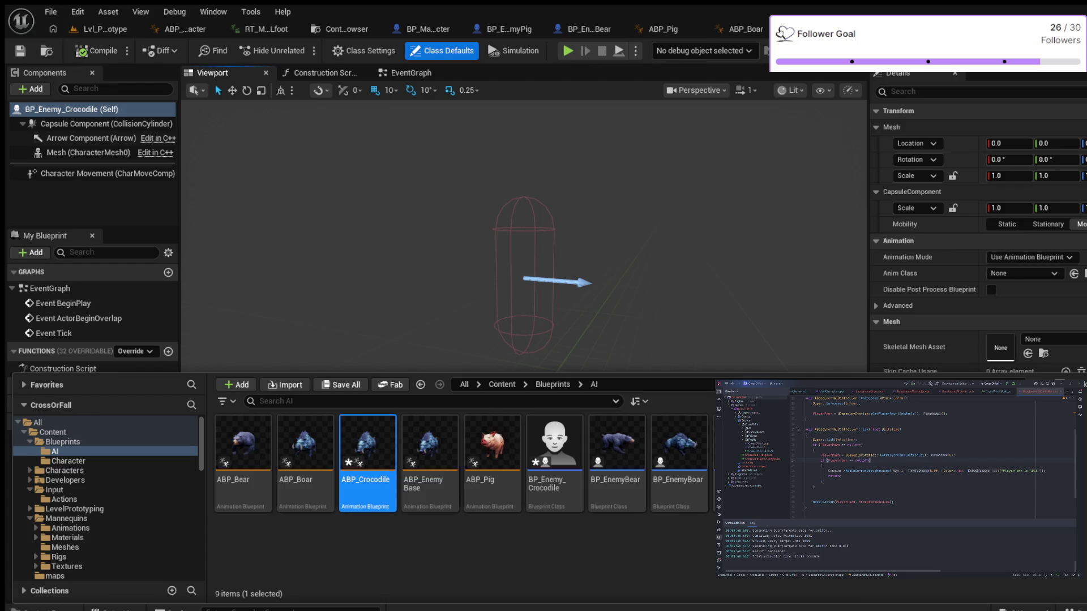
pyautogui.doubleClick(368, 447)
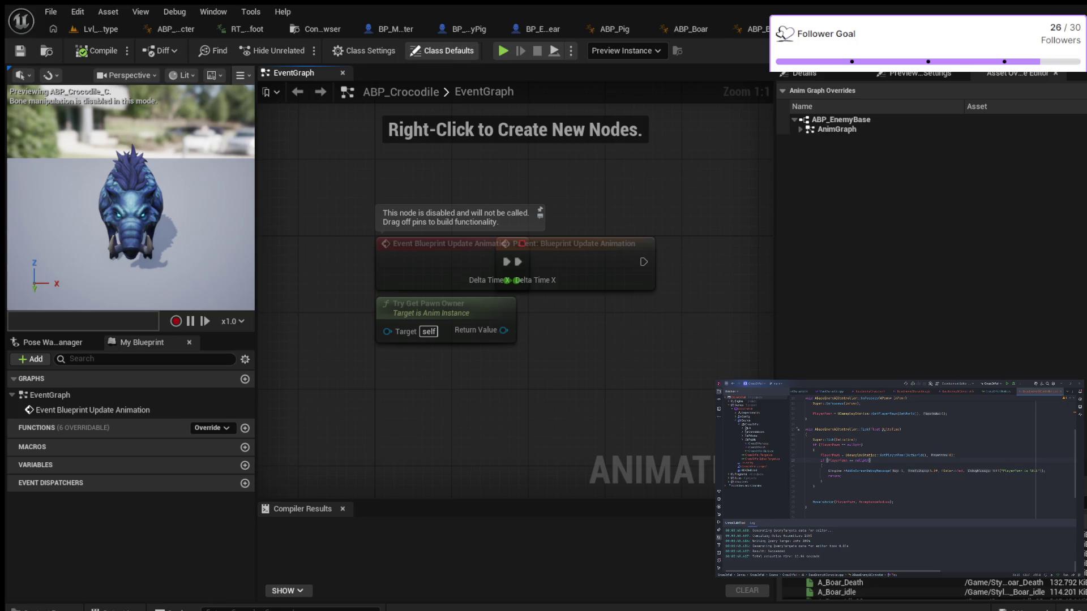
# Assign A_Crocodile_idle as the Idle Animation and A_Crocodile_Run_Forward as the Run Animation in Class Defaults
pyautogui.click(443, 51)
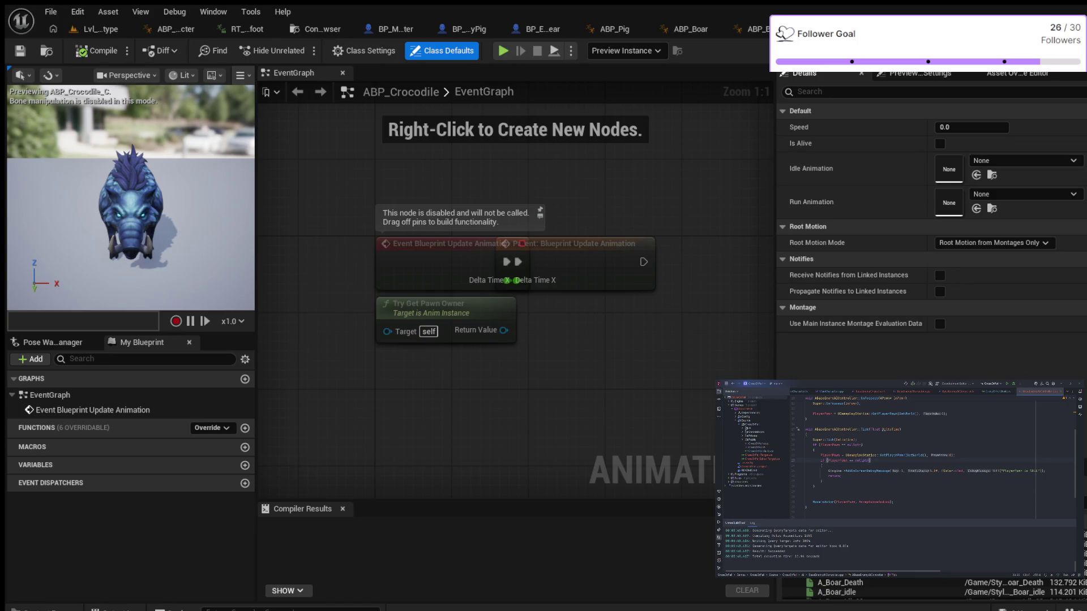
pyautogui.click(976, 175)
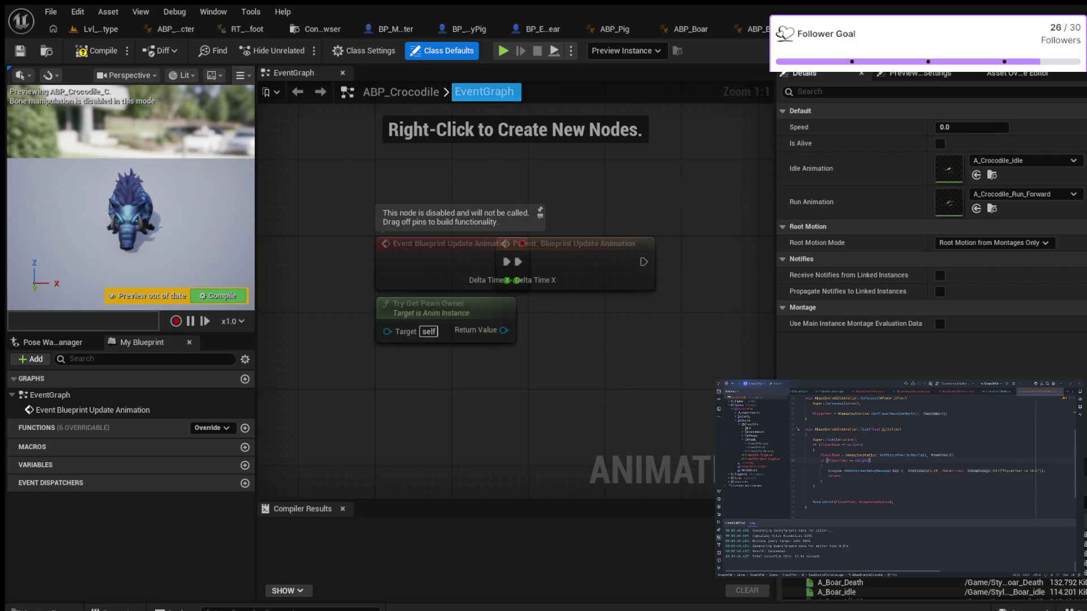
pyautogui.click(364, 51)
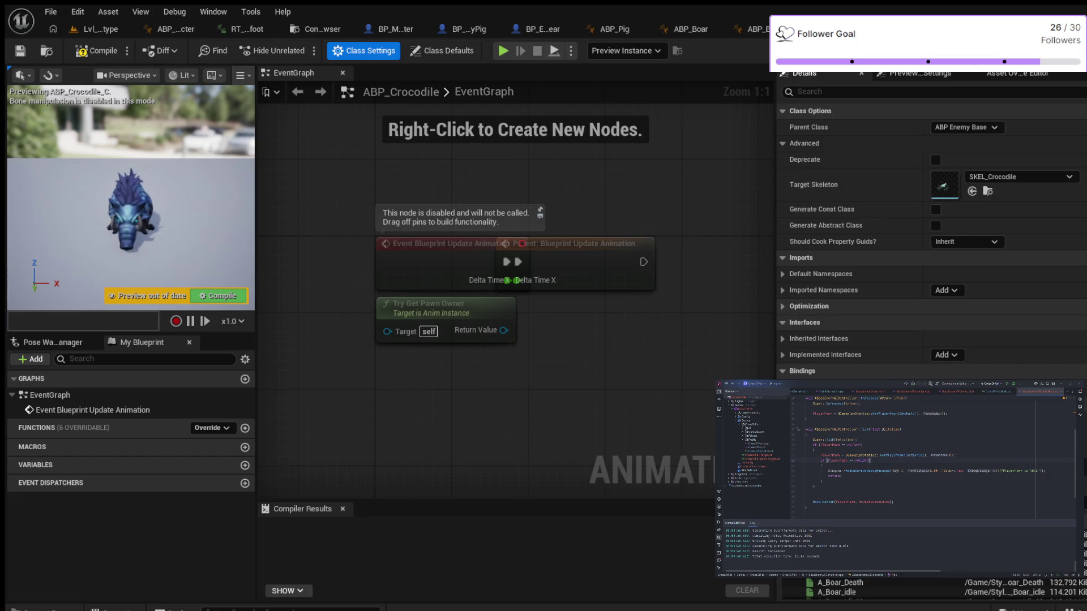
# Compile ABP_Crocodile and bring up the Content Drawer at the AI blueprints folder
pyautogui.click(96, 51)
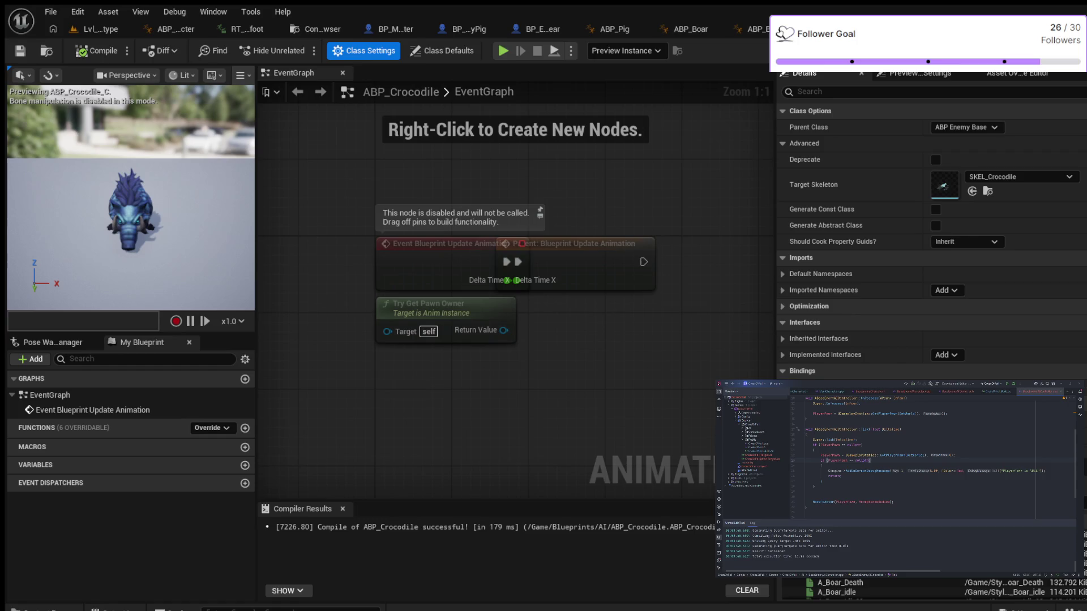
pyautogui.hotkey('ctrl', 'space')
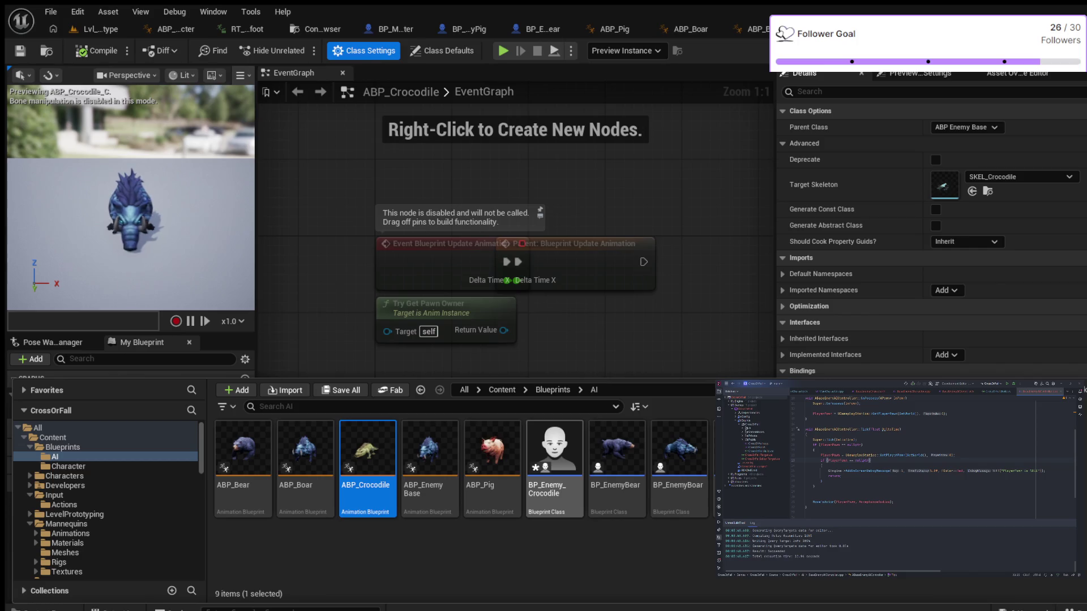
# Give BP_Enemy_Crocodile Anim Class ABP_Crocodile_C and Skeletal Mesh SK_Crocodile, then compile
pyautogui.doubleClick(554, 453)
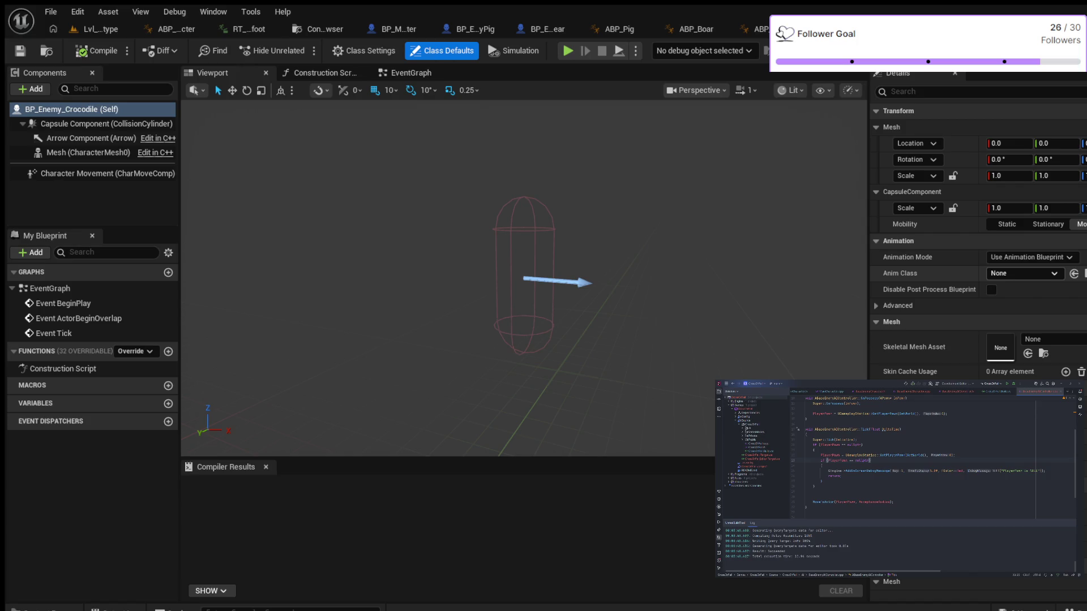
pyautogui.click(1074, 273)
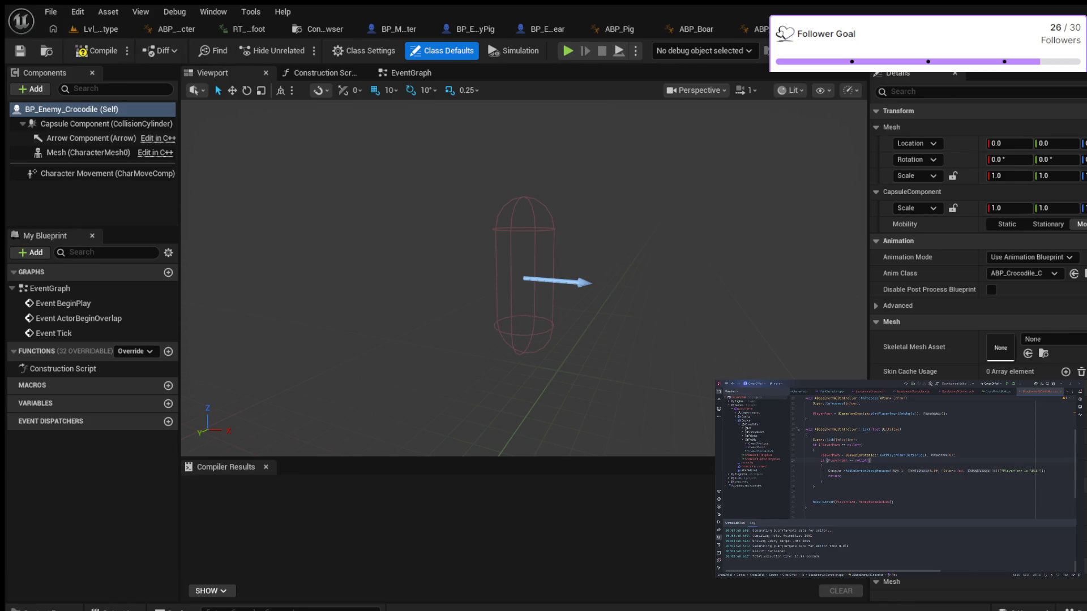
pyautogui.click(98, 51)
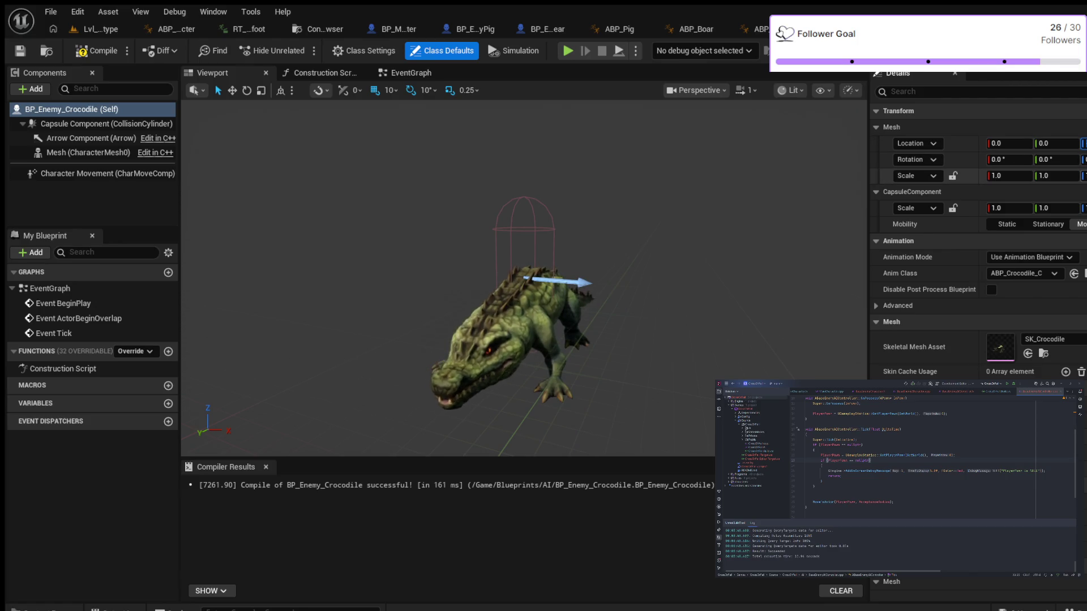
# Orbit around the crocodile, check its Move Speed, and select the Capsule Component
pyautogui.moveTo(510, 339); pyautogui.dragTo(566, 340)
pyautogui.moveTo(521, 283); pyautogui.dragTo(583, 283)
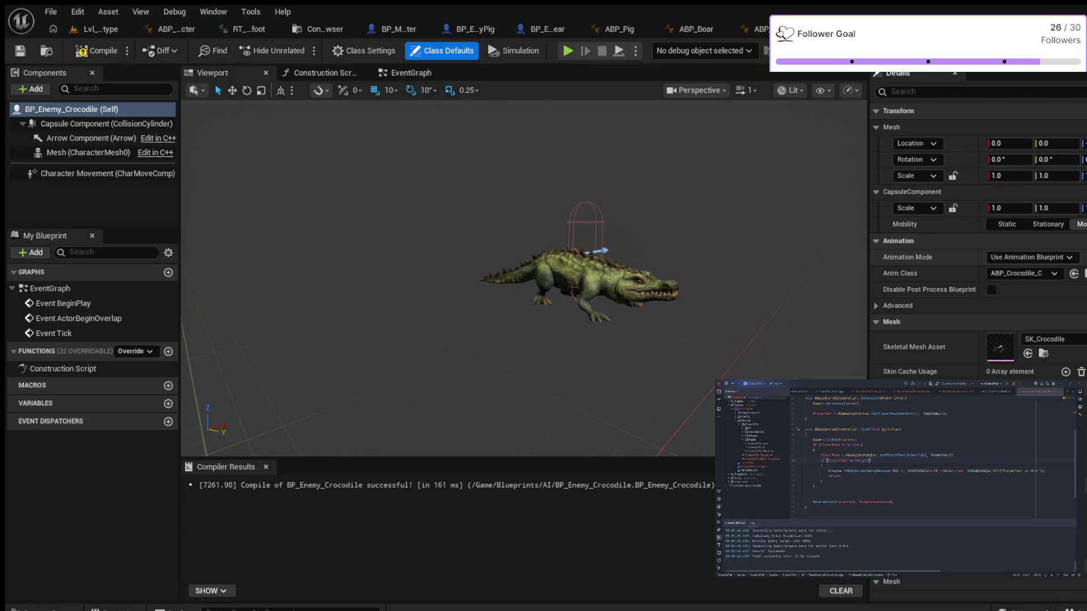
pyautogui.scroll(-2, 978, 226)
pyautogui.click(1023, 359)
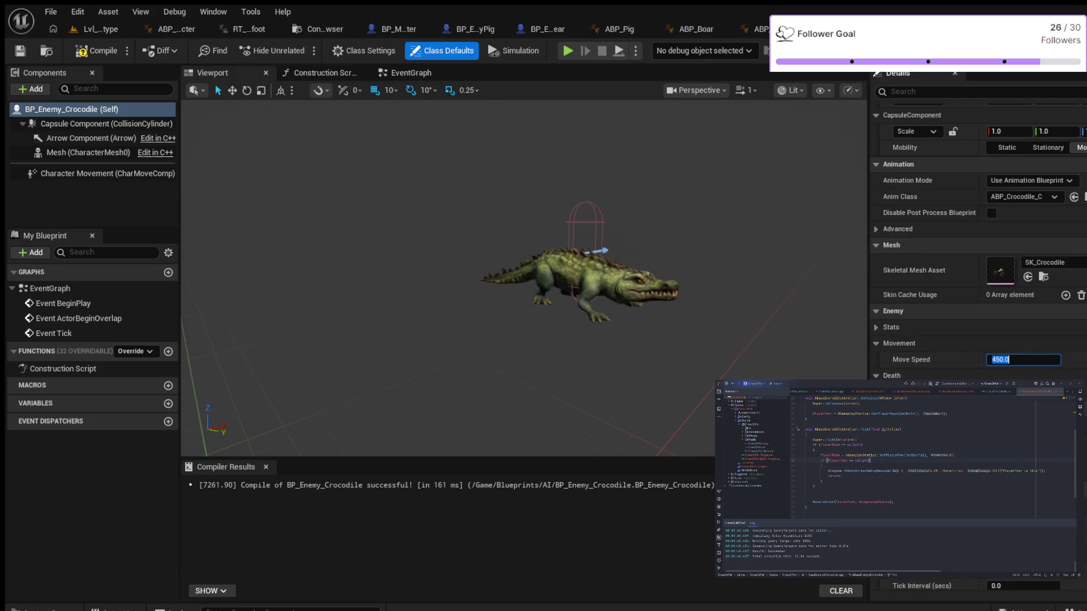
pyautogui.scroll(-3, 977, 254)
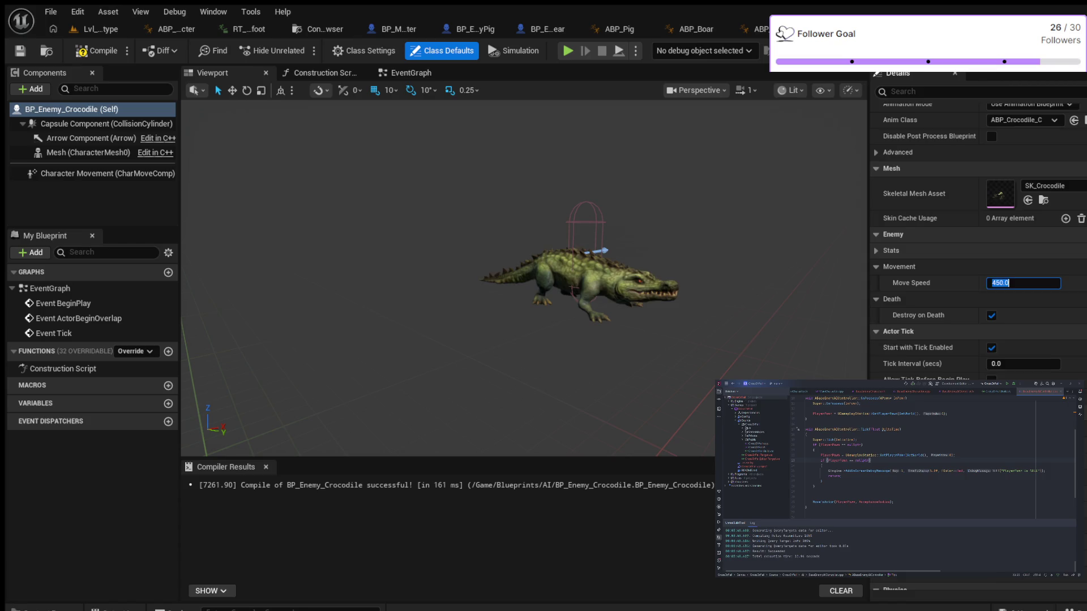
pyautogui.scroll(-3, 978, 255)
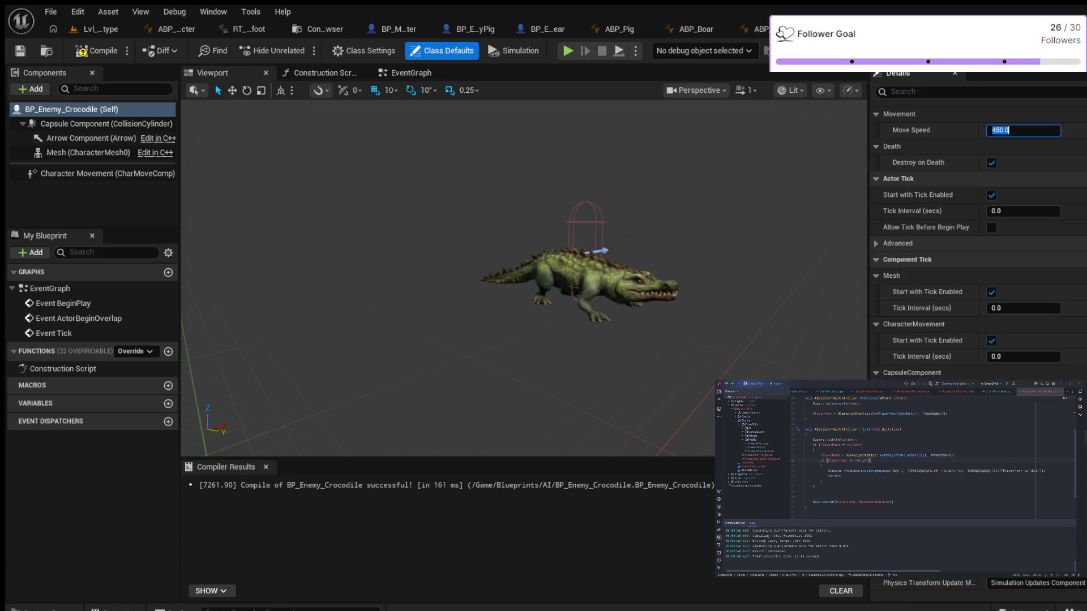
pyautogui.scroll(8, 977, 254)
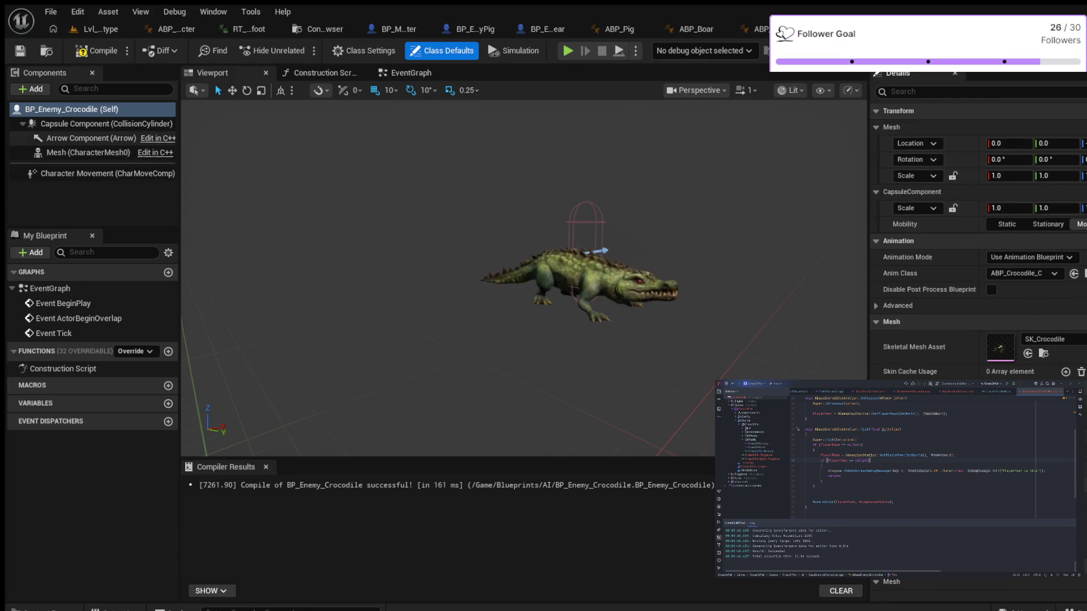
pyautogui.click(102, 123)
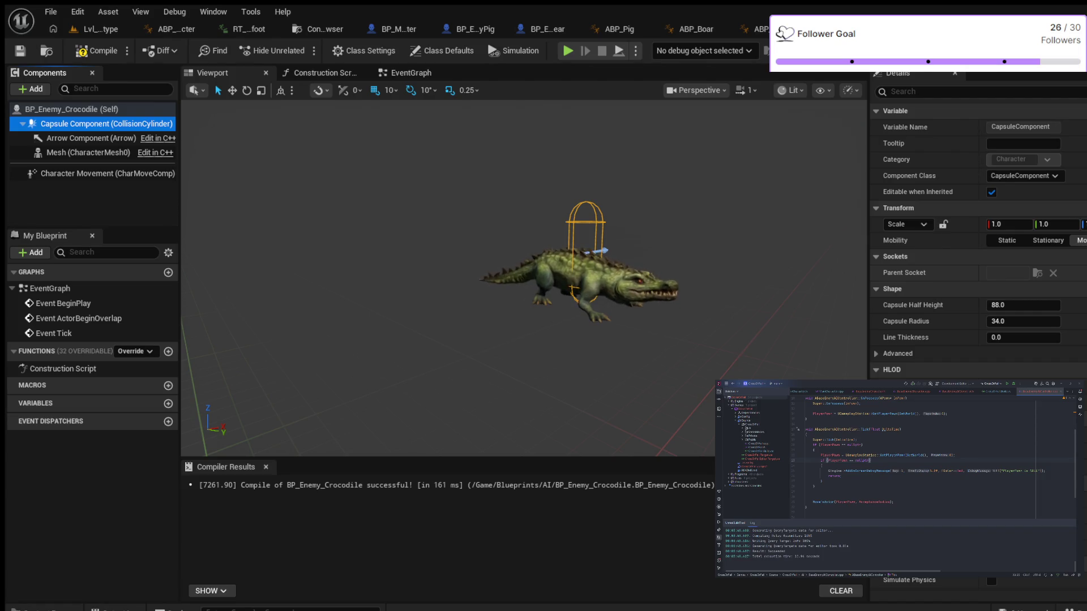
# Set Capsule Half Height to 60 and Capsule Radius to 60, then compile with F7
pyautogui.click(998, 305)
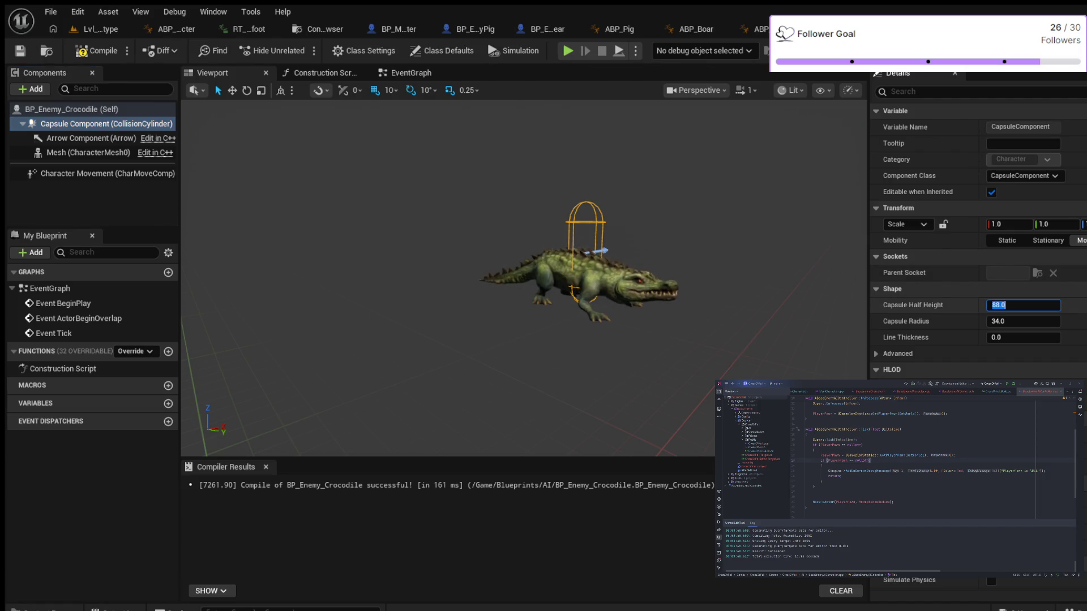
pyautogui.write('60')
pyautogui.press('Return')
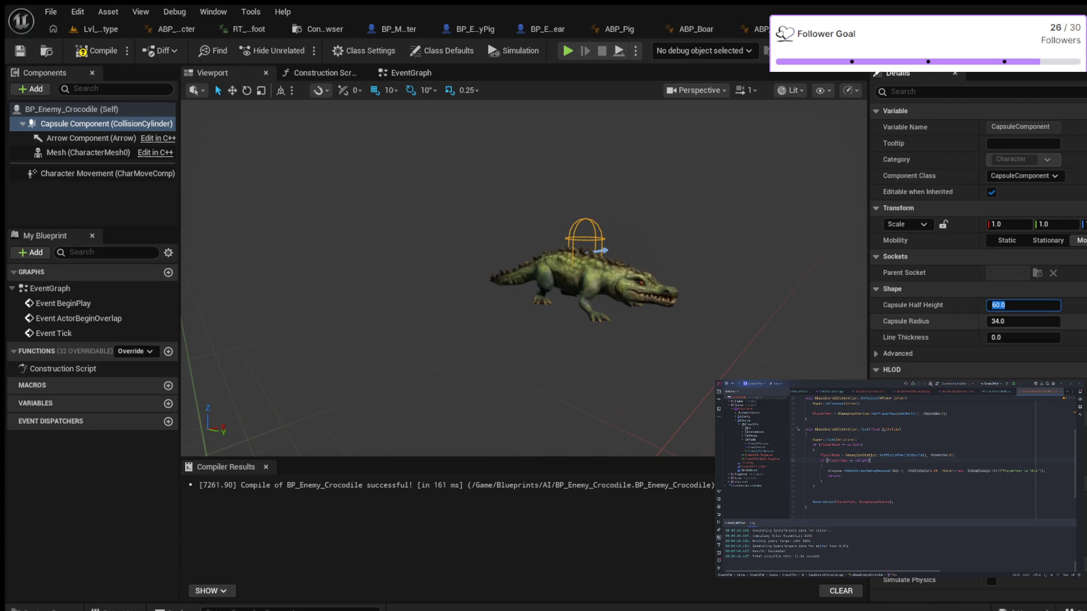
pyautogui.scroll(5, 583, 272)
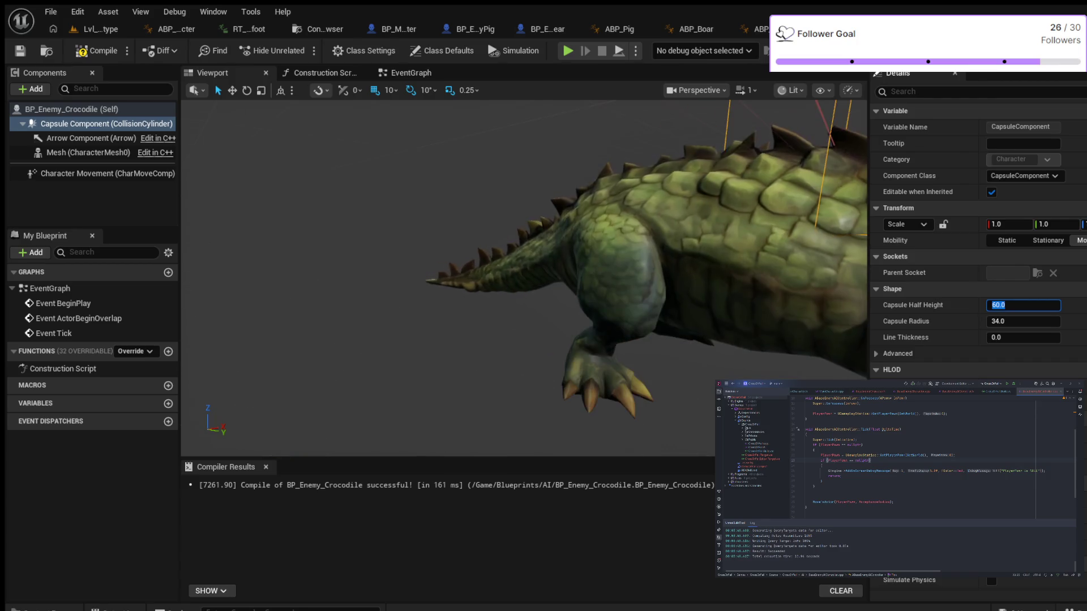
pyautogui.scroll(-5, 583, 271)
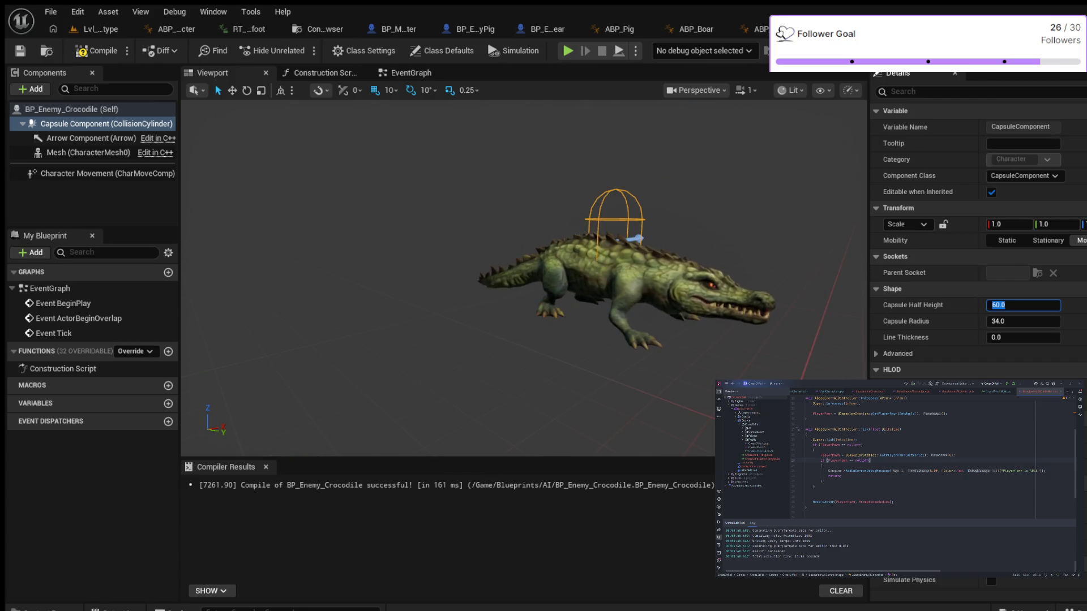
pyautogui.click(1023, 321)
pyautogui.write('60')
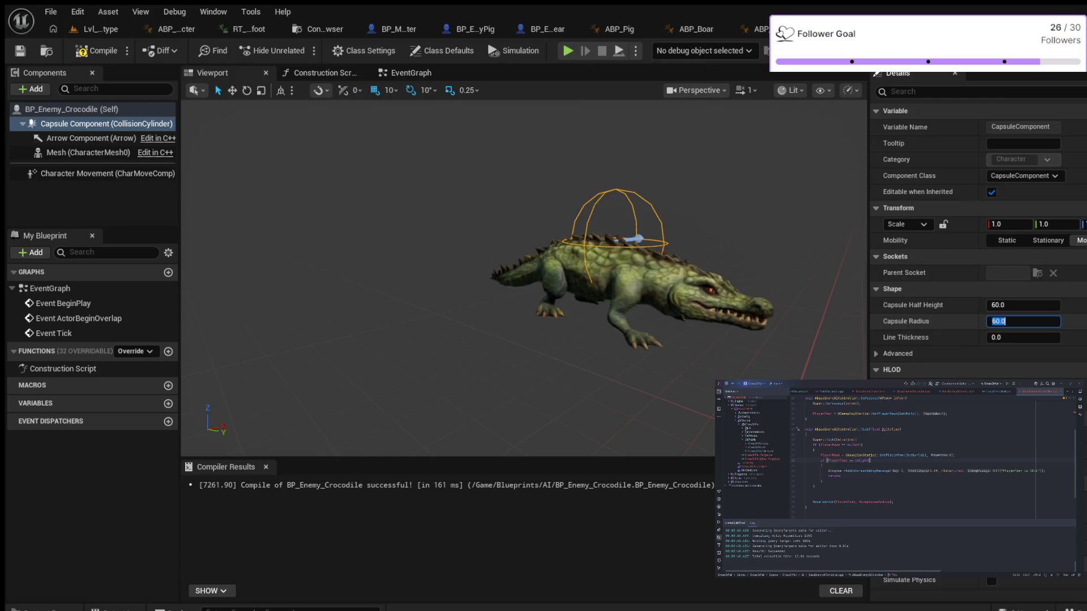
pyautogui.scroll(-5, 524, 278)
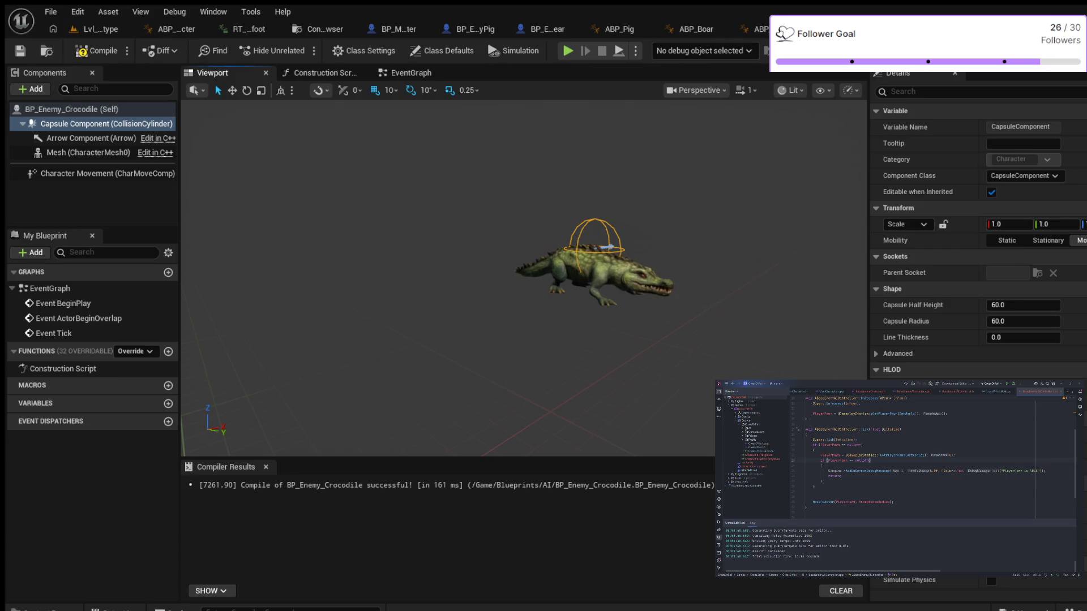
pyautogui.scroll(-1, 524, 278)
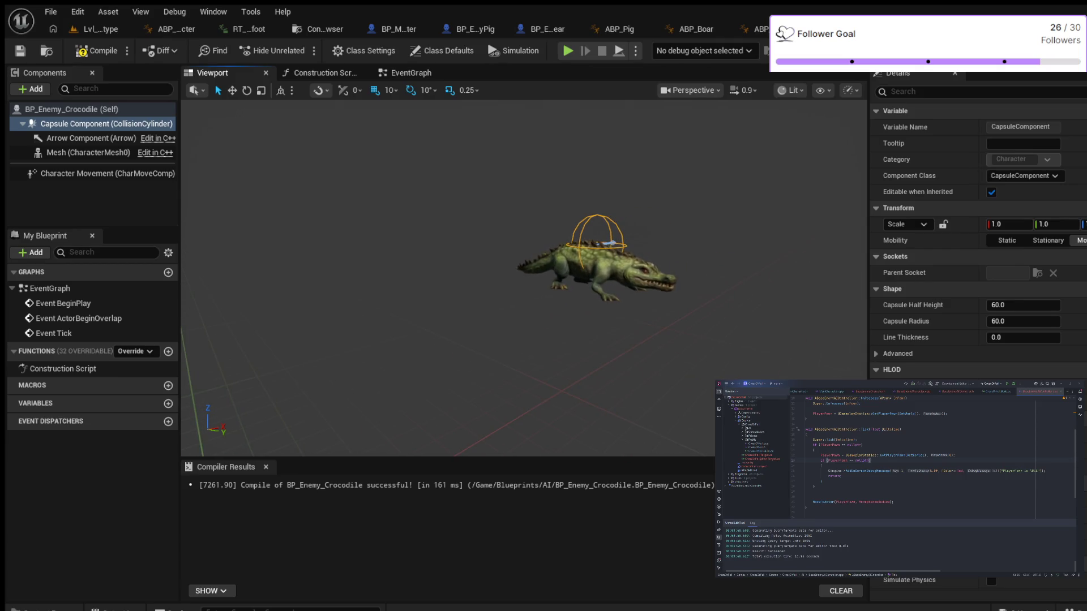
pyautogui.press('F7')
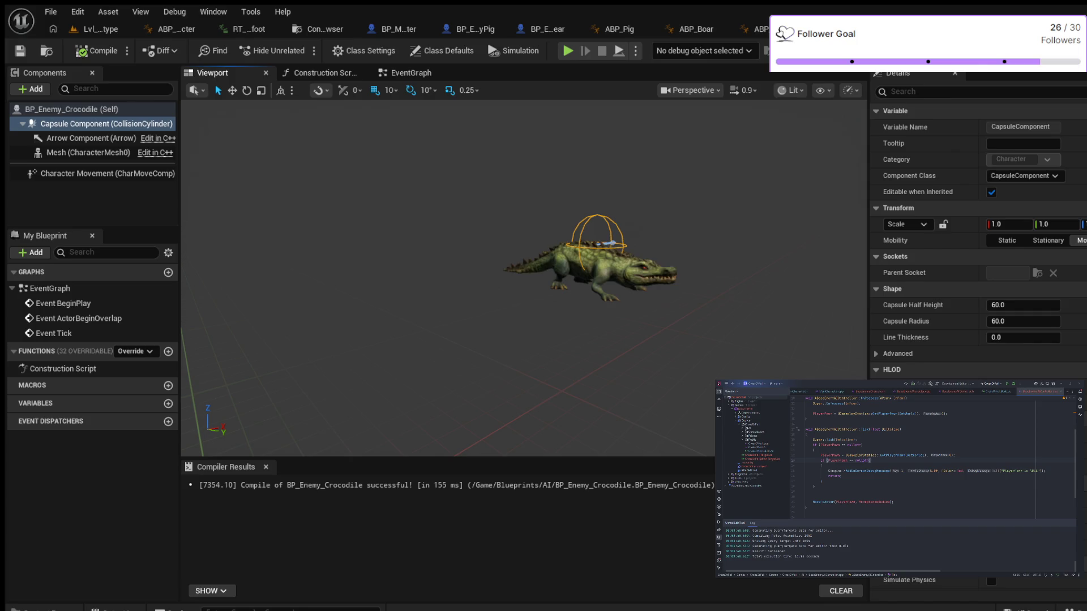
# Restore the capsule to half height 88 and radius 34
pyautogui.click(1023, 305)
pyautogui.write('88')
pyautogui.press('Tab')
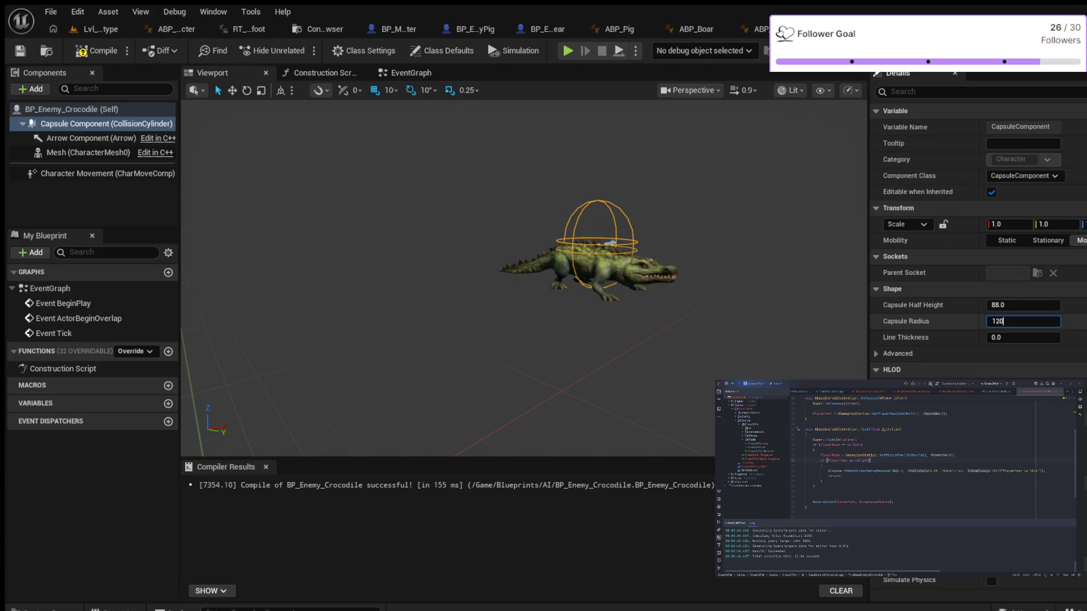
pyautogui.click(1023, 305)
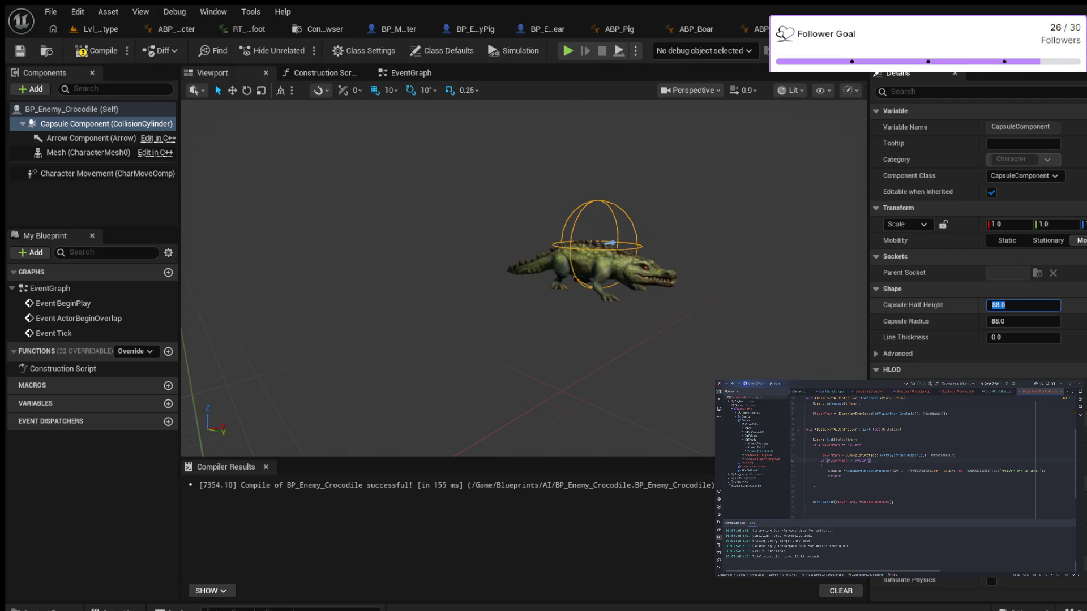
pyautogui.moveTo(1013, 321); pyautogui.dragTo(1004, 321)
pyautogui.click(1007, 321)
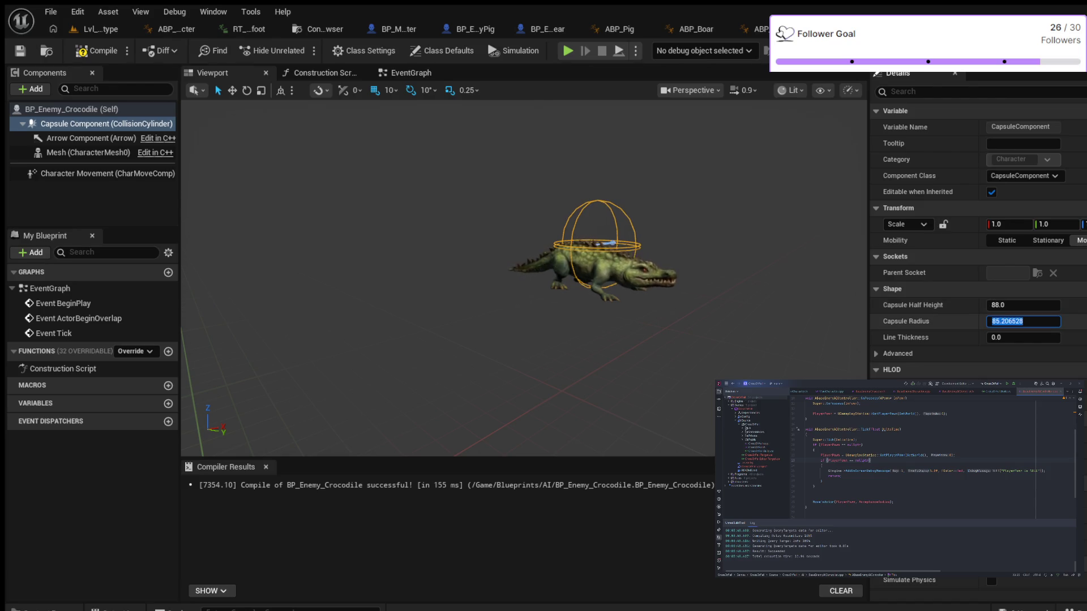
pyautogui.write('100')
pyautogui.click(1024, 305)
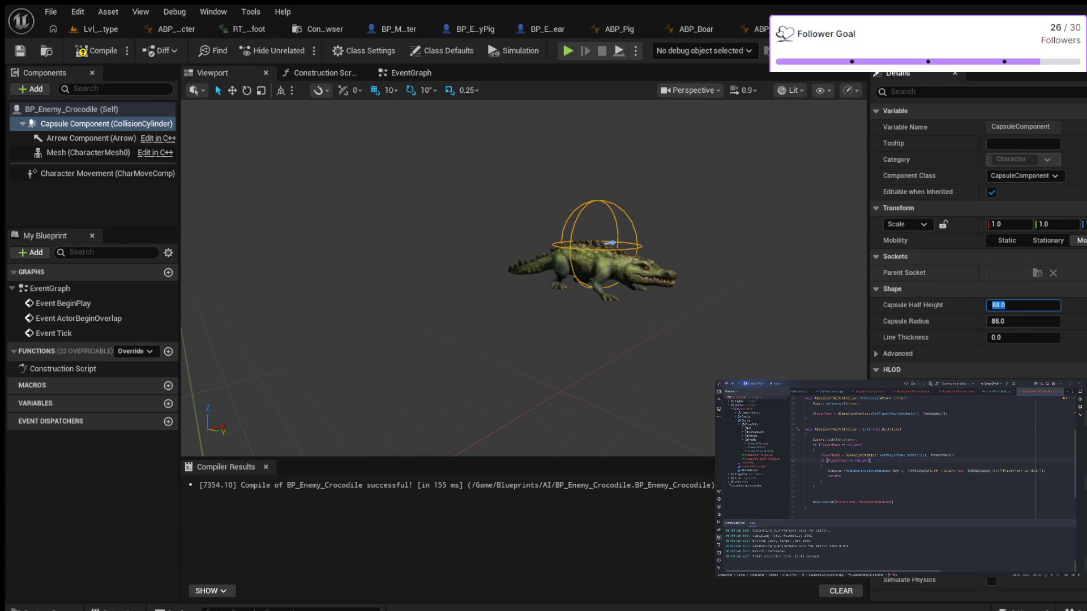
pyautogui.scroll(5, 524, 278)
pyautogui.scroll(-3, 524, 277)
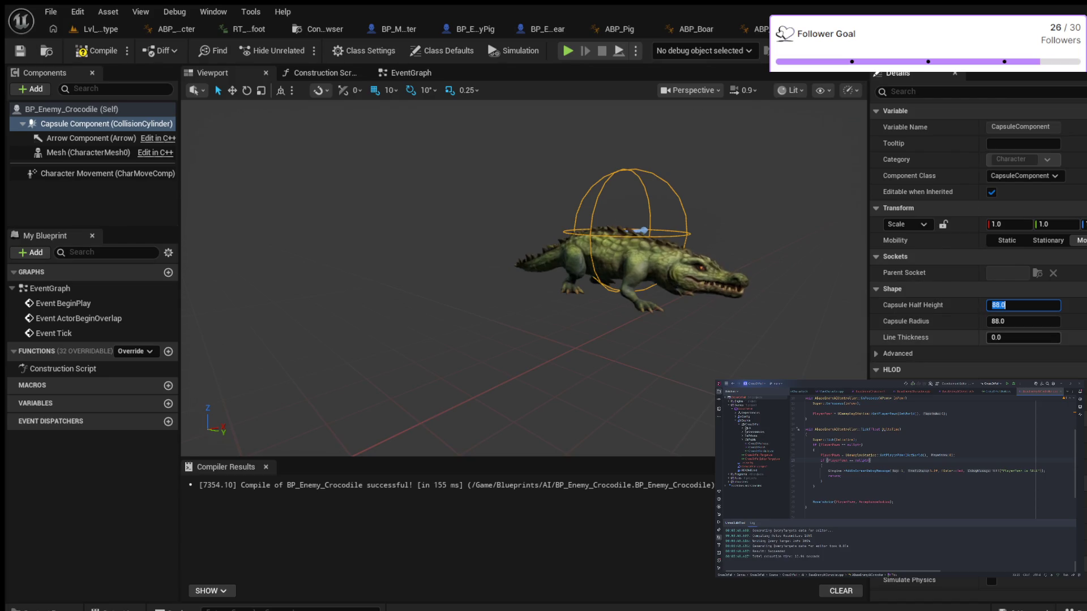
pyautogui.press('Tab')
pyautogui.write('34')
pyautogui.press('Return')
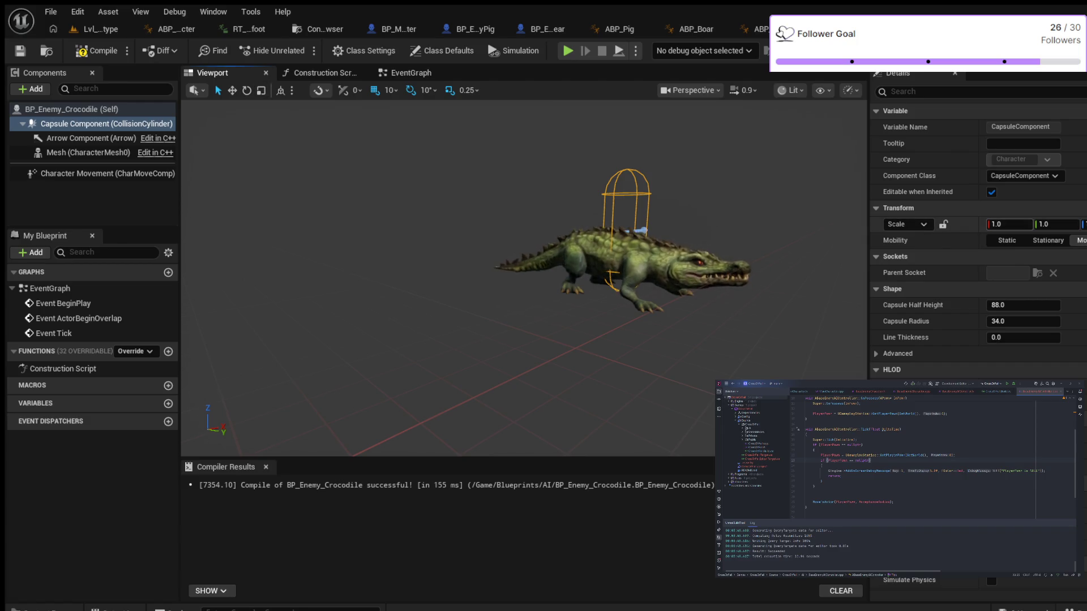
# Set the capsule's Mobility to Movable, nudge its Y scale, and return to Lvl_Prototype
pyautogui.click(1048, 240)
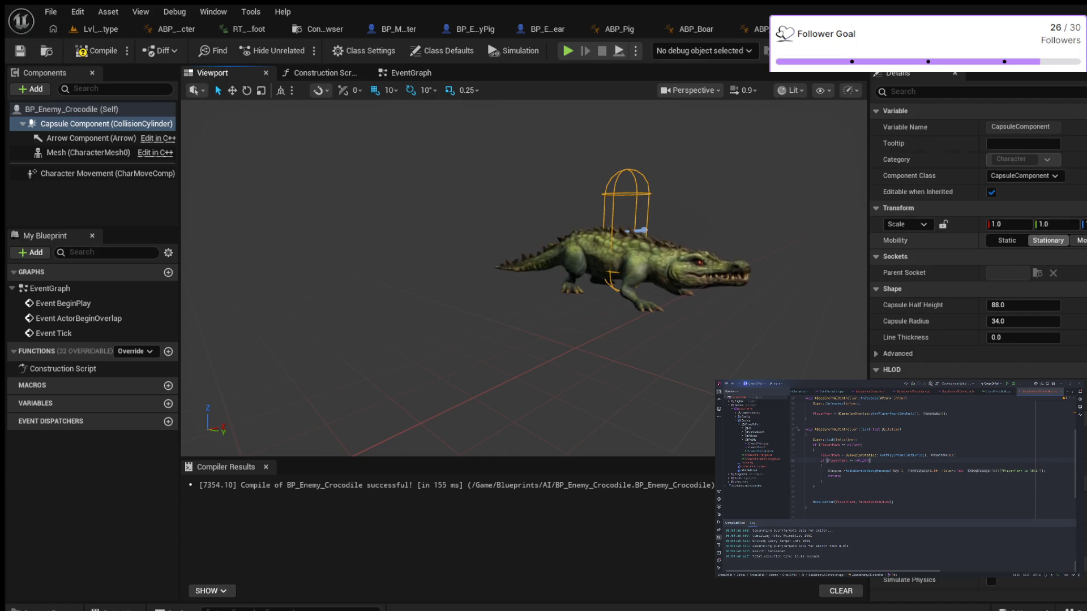
pyautogui.click(1079, 240)
pyautogui.moveTo(1056, 224); pyautogui.dragTo(1044, 225)
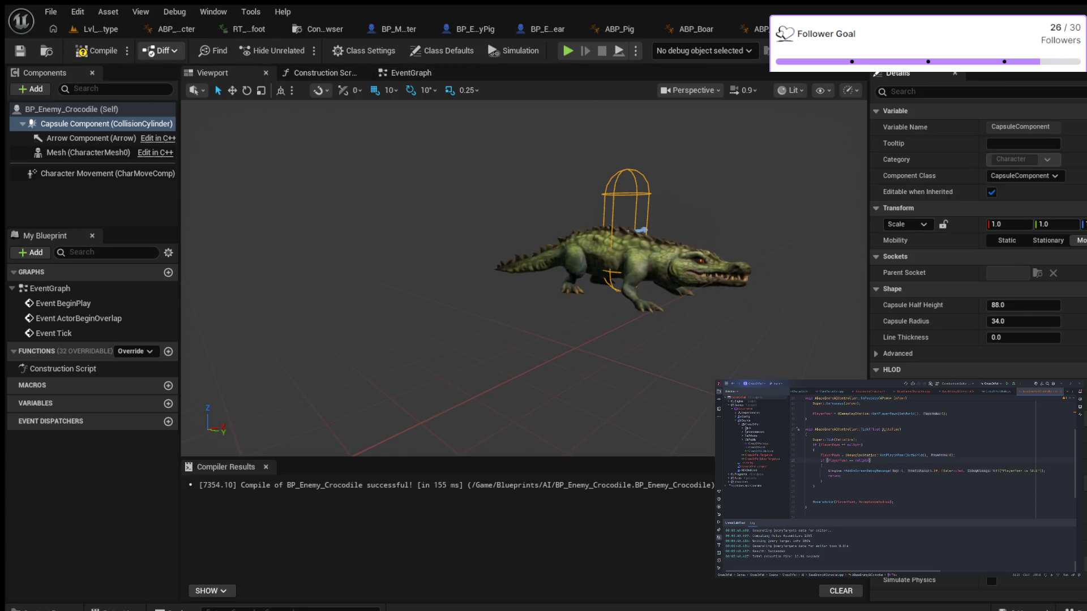
pyautogui.click(96, 28)
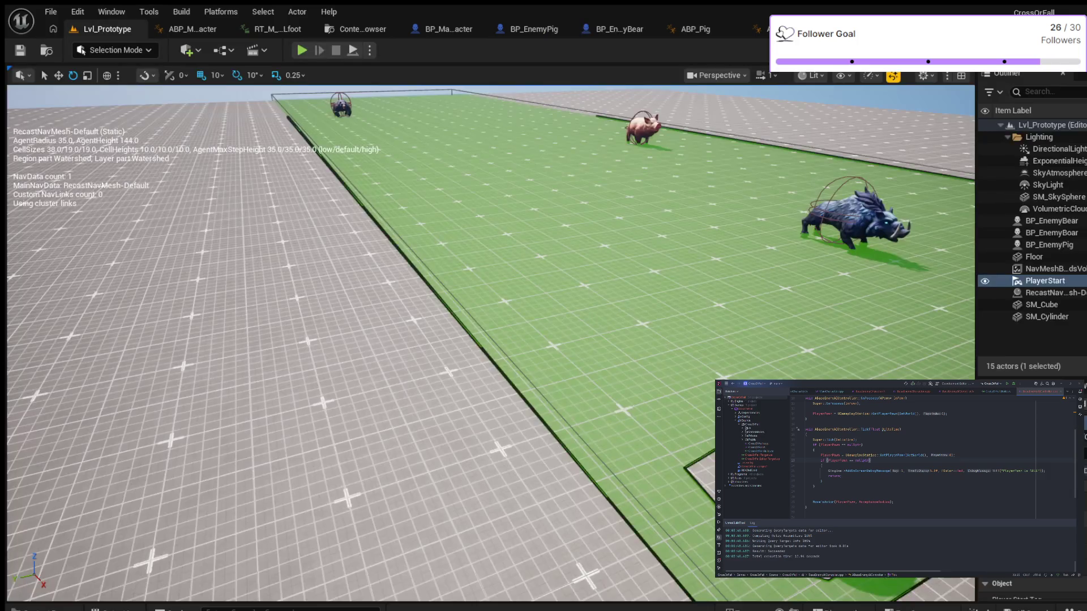
# Place a BP_Enemy_Crocodile on the green navmesh ground and start a playtest
pyautogui.hotkey('ctrl', 'space')
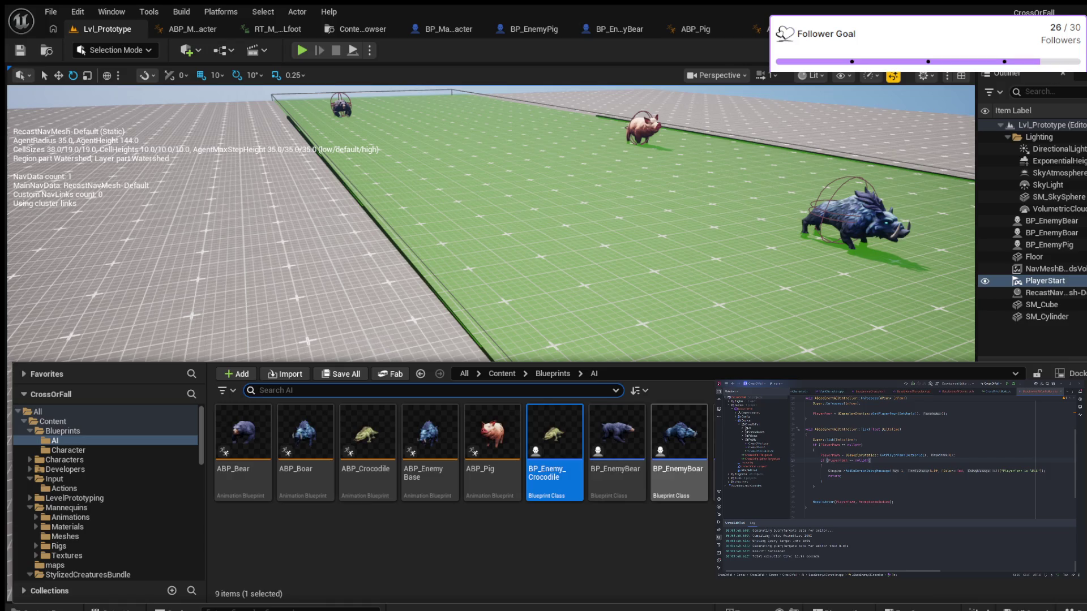
pyautogui.moveTo(554, 436)
pyautogui.mouseDown()
pyautogui.moveTo(642, 201)
pyautogui.moveTo(587, 258)
pyautogui.moveTo(595, 250)
pyautogui.mouseUp()
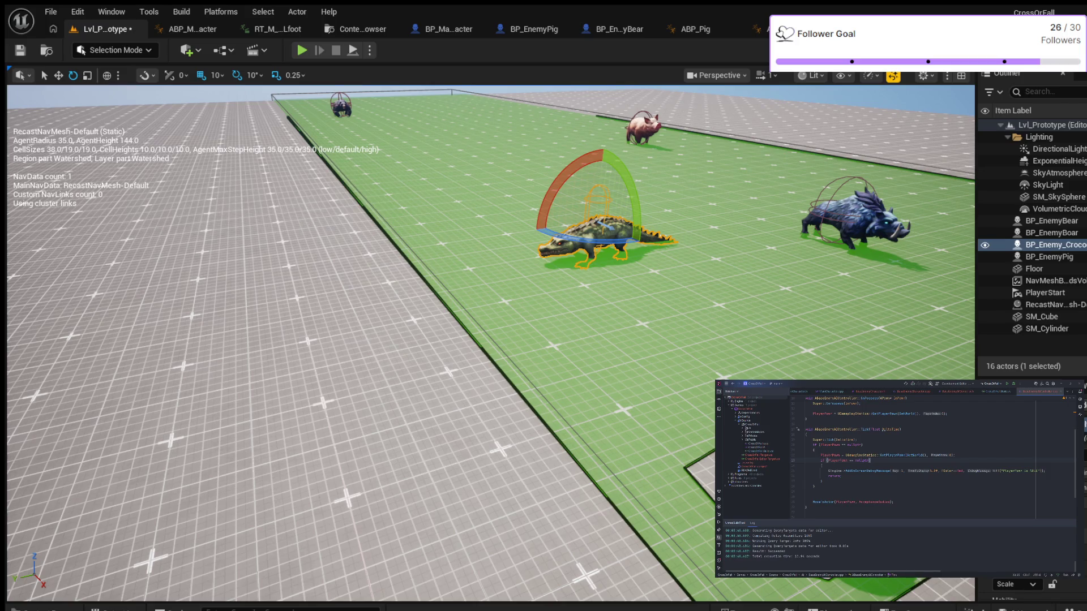
pyautogui.click(302, 49)
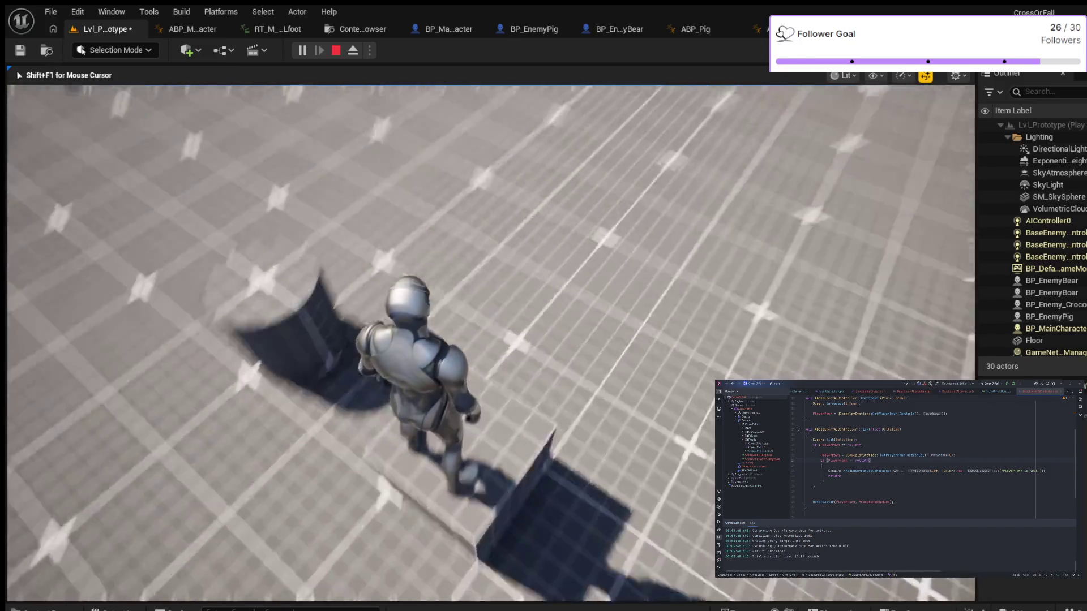
# Show the navmesh overlay, run and jump toward the roaming animals, then stop playing
pyautogui.press('p')
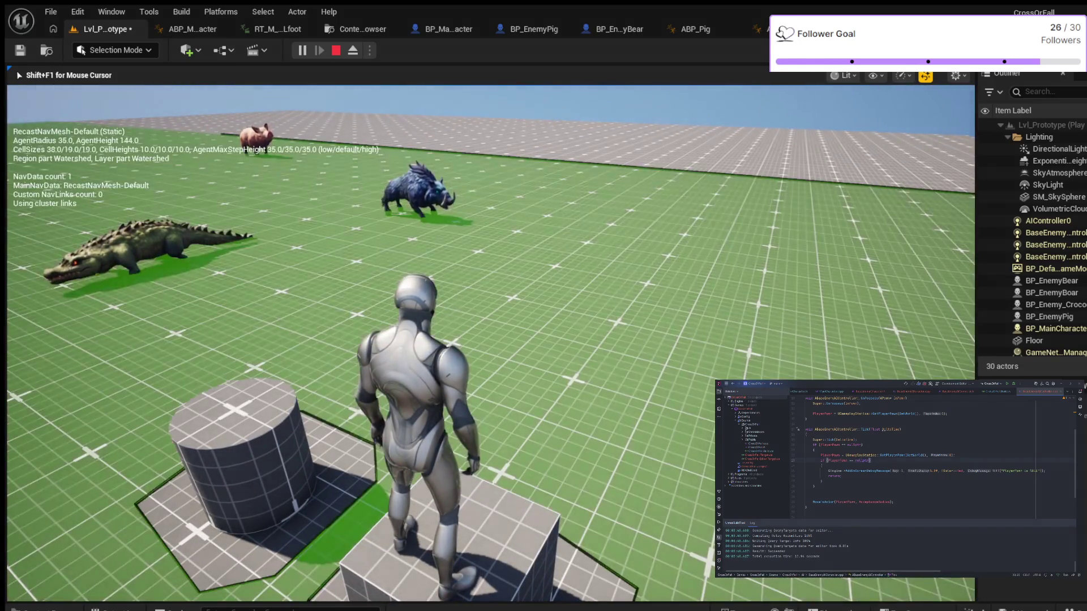
pyautogui.press('w')
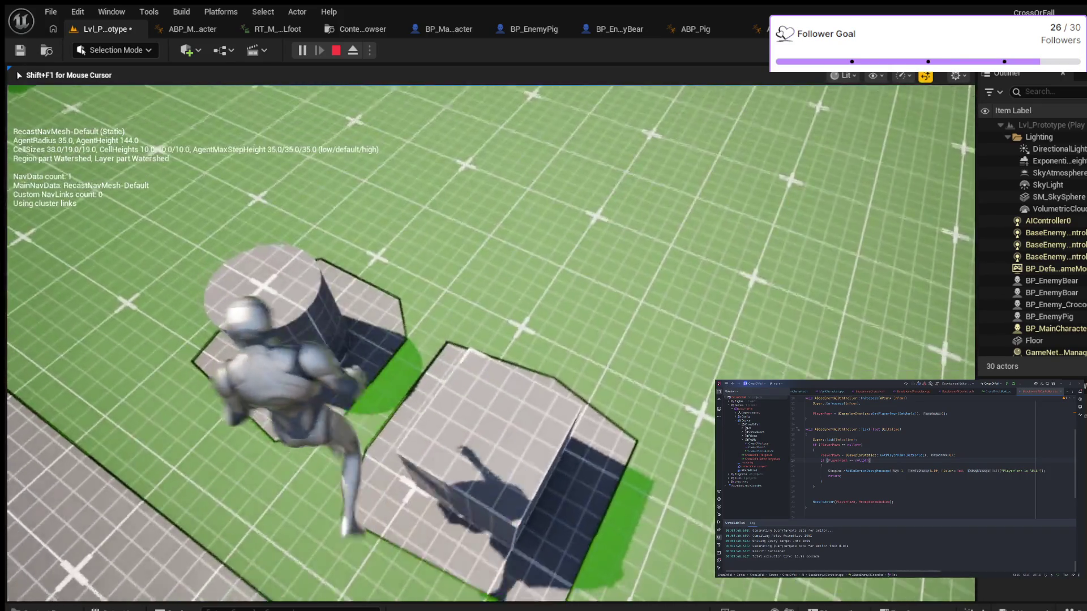
pyautogui.press('space')
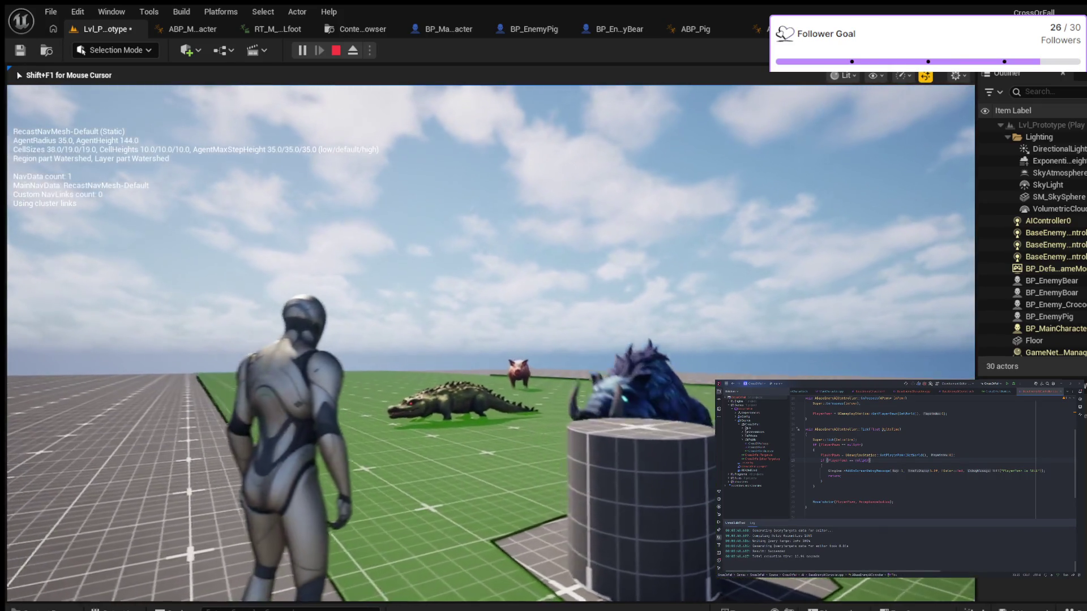
pyautogui.press('w')
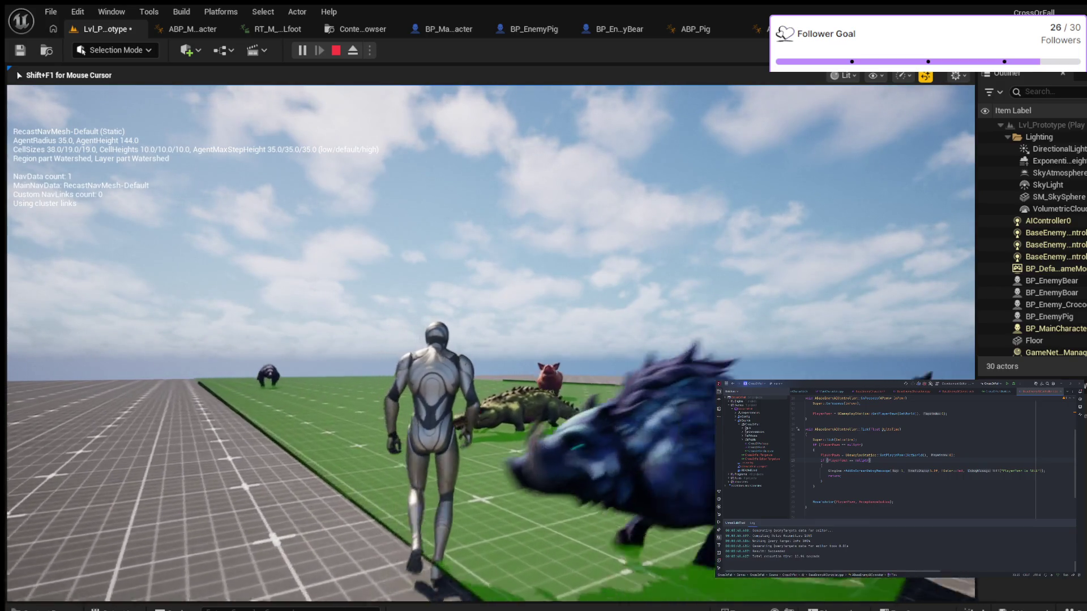
pyautogui.press('w')
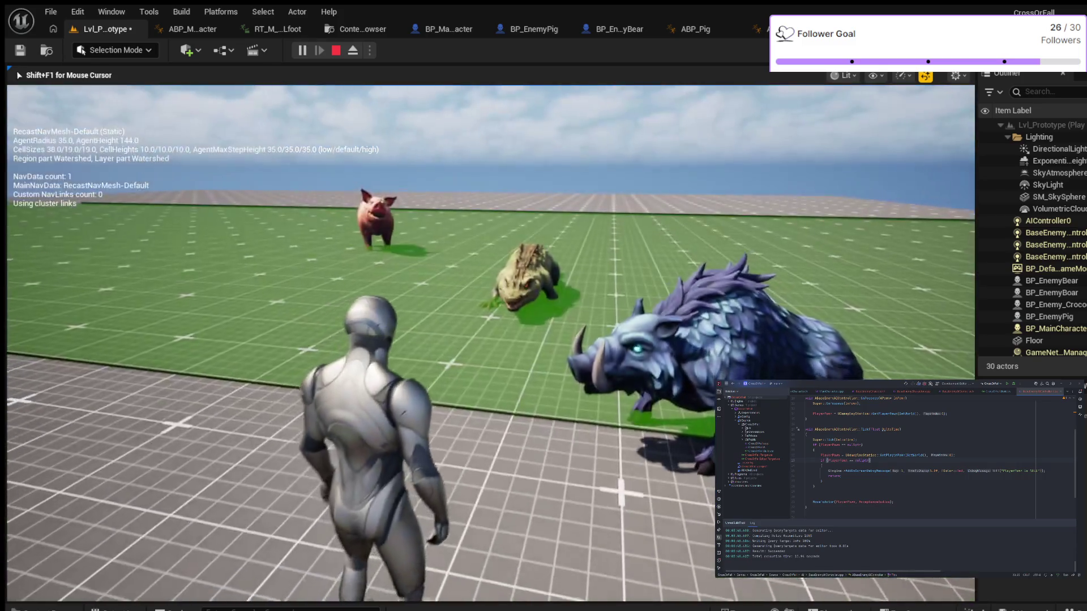
pyautogui.press('w')
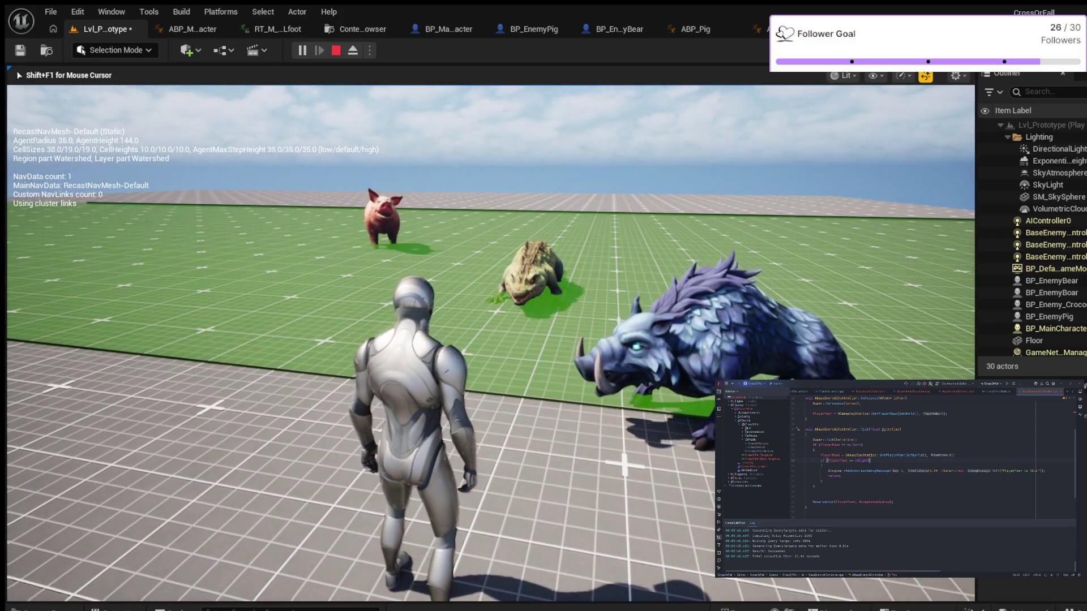
pyautogui.press('Escape')
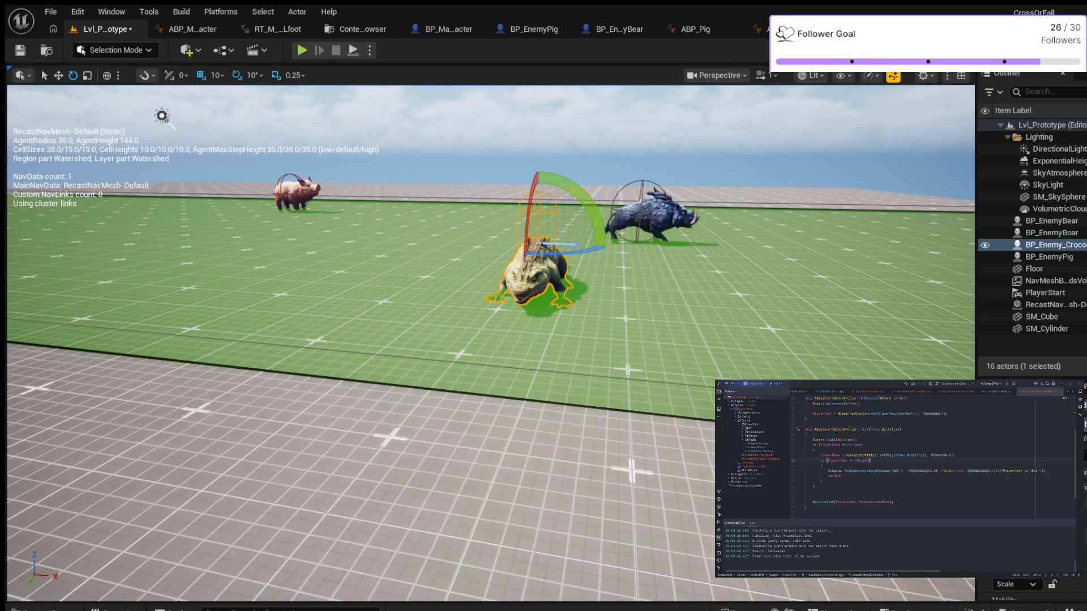
# Check BP_Enemy_Crocodile's Anim Class in Class Defaults, then switch to ABP_Crocodile
pyautogui.hotkey('ctrl', 'e')
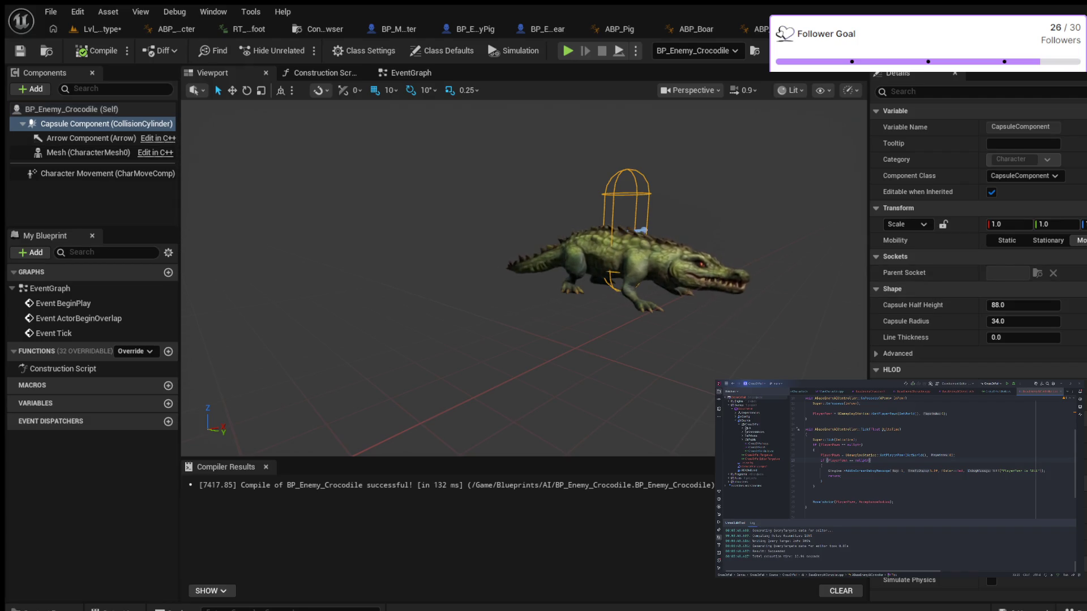
pyautogui.click(71, 109)
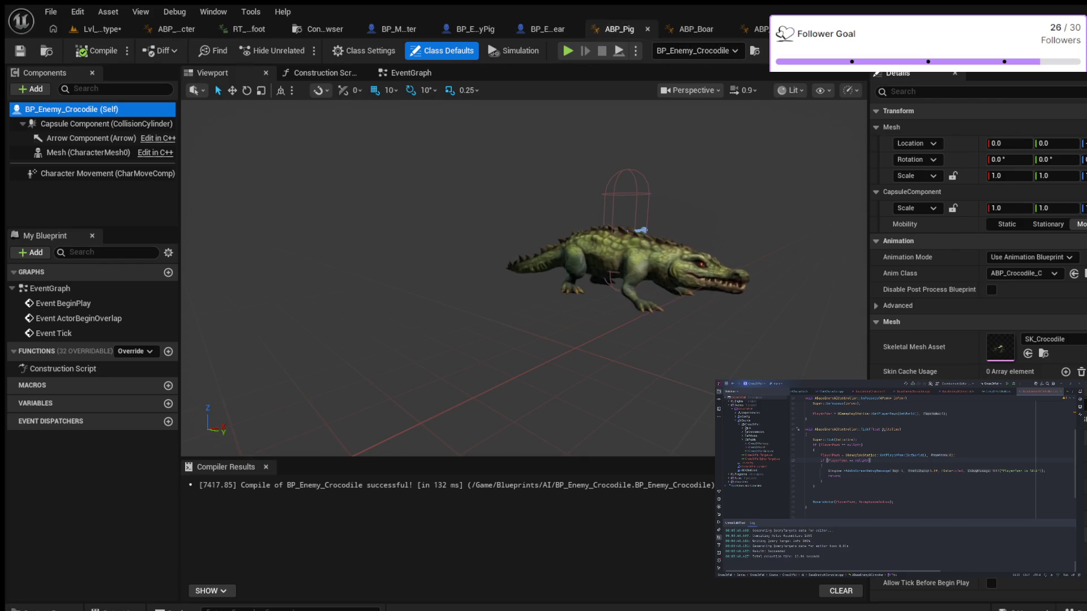
pyautogui.hotkey('ctrl', 'Tab')
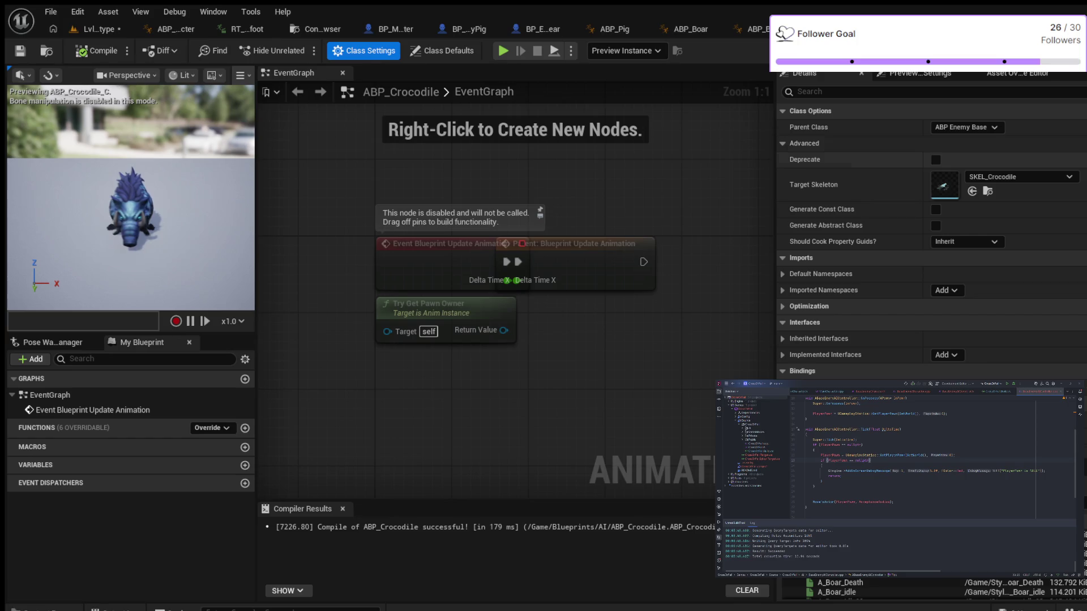
# Review ABP_Crocodile's Idle and Run Animation defaults, then go back to Lvl_Prototype
pyautogui.click(442, 50)
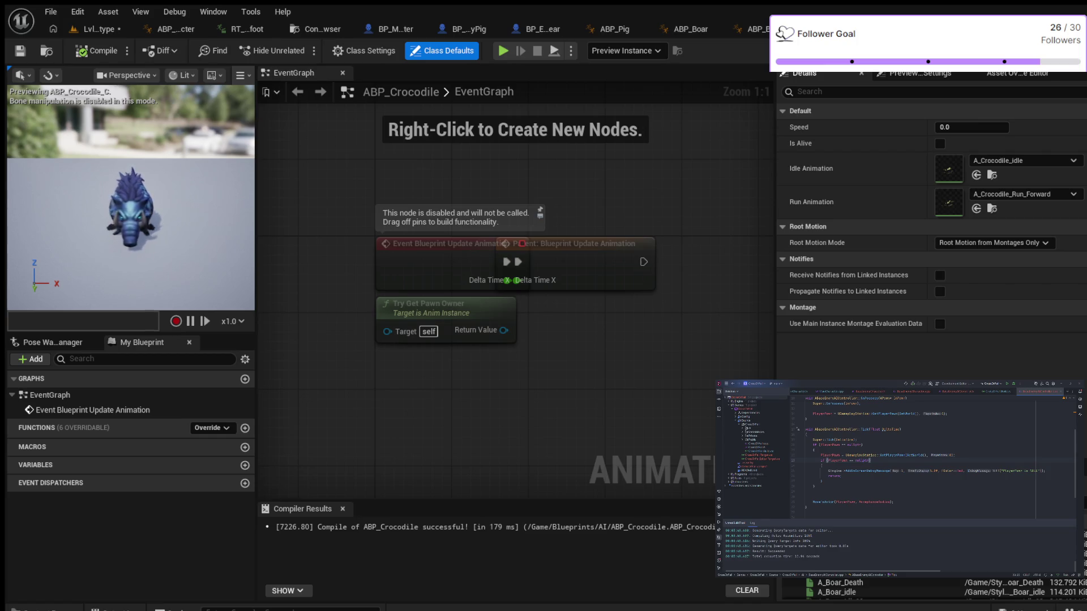
pyautogui.click(93, 29)
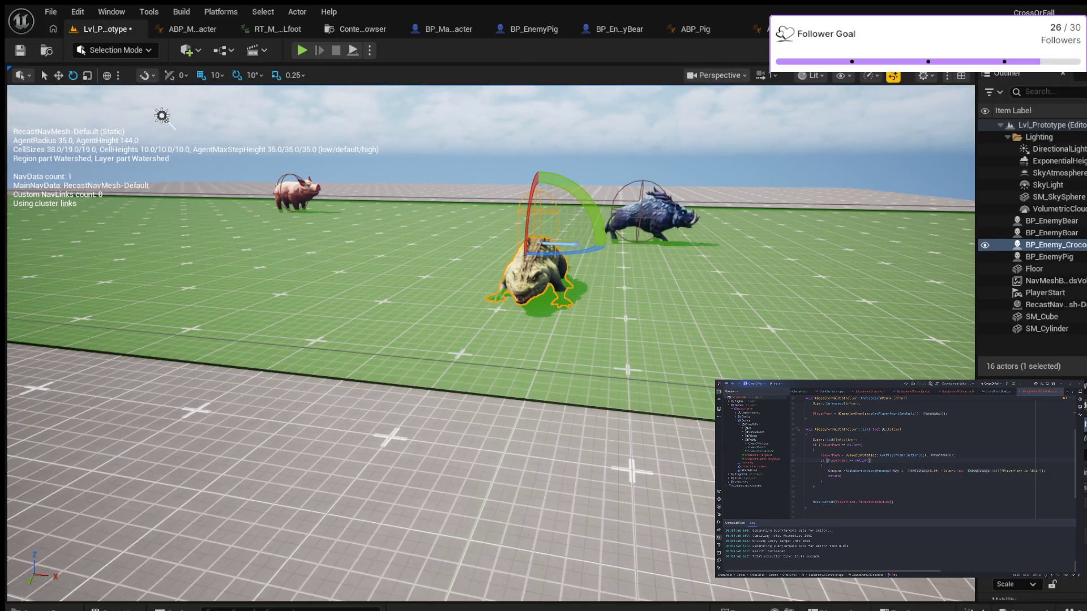
# Select the crocodile and run a quick playtest, moving toward the boar
pyautogui.click(656, 218)
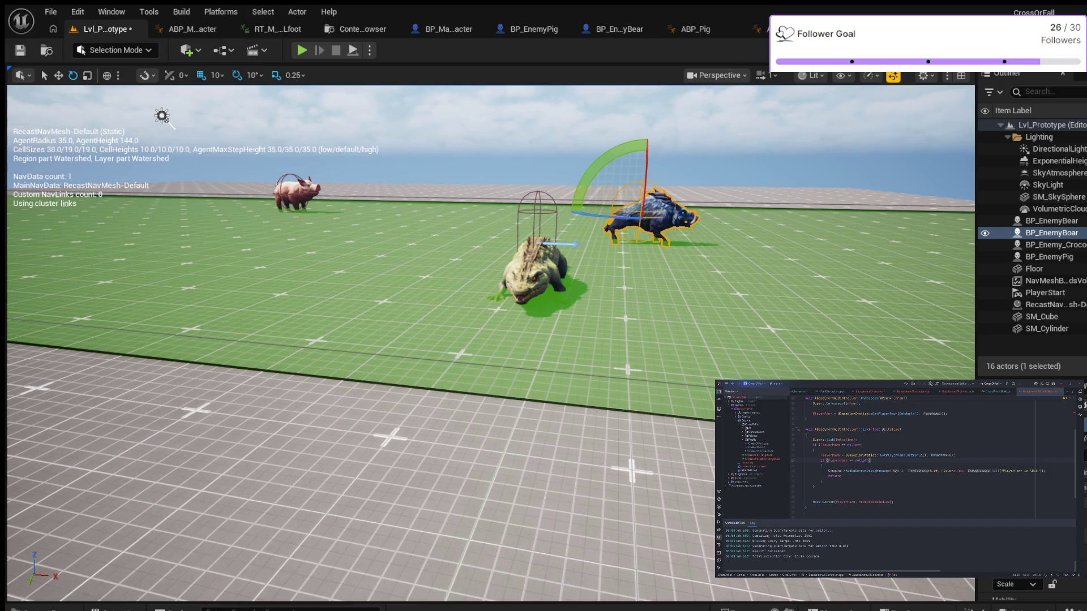
pyautogui.click(535, 271)
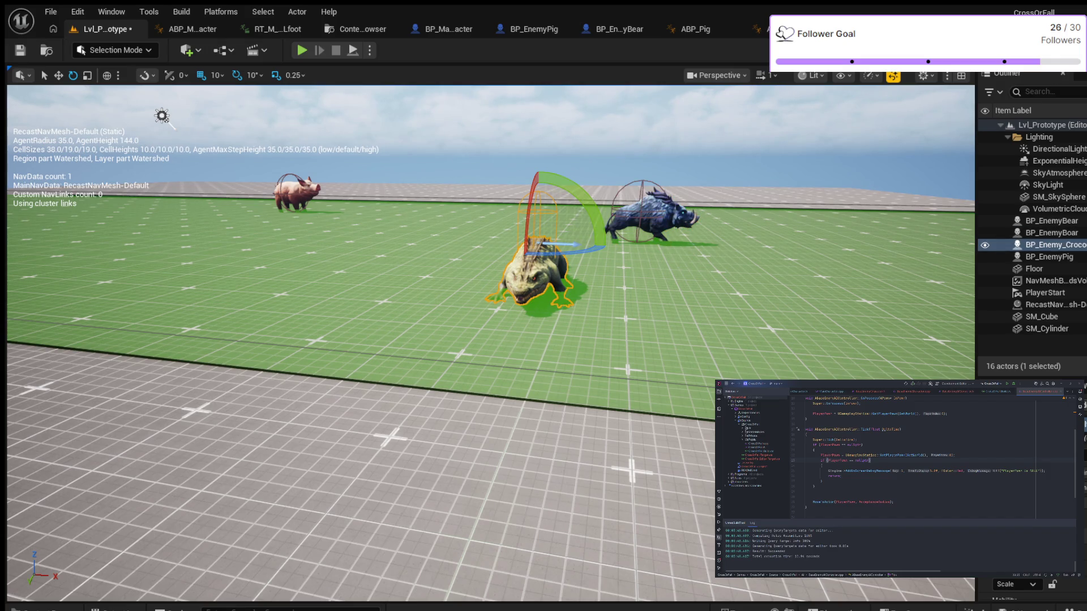
pyautogui.click(302, 49)
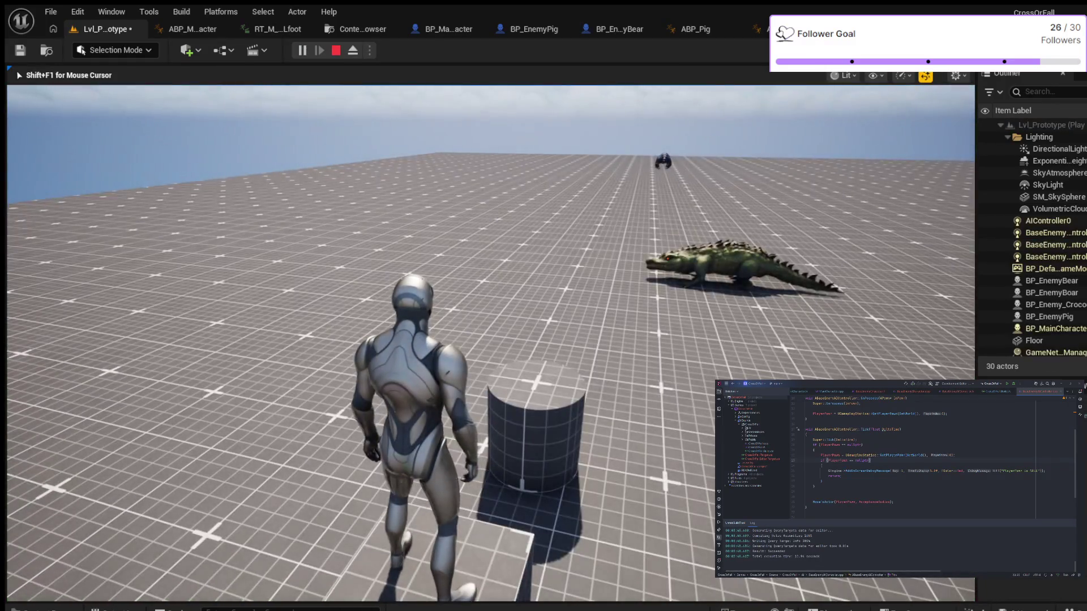
pyautogui.press('w')
pyautogui.press('d')
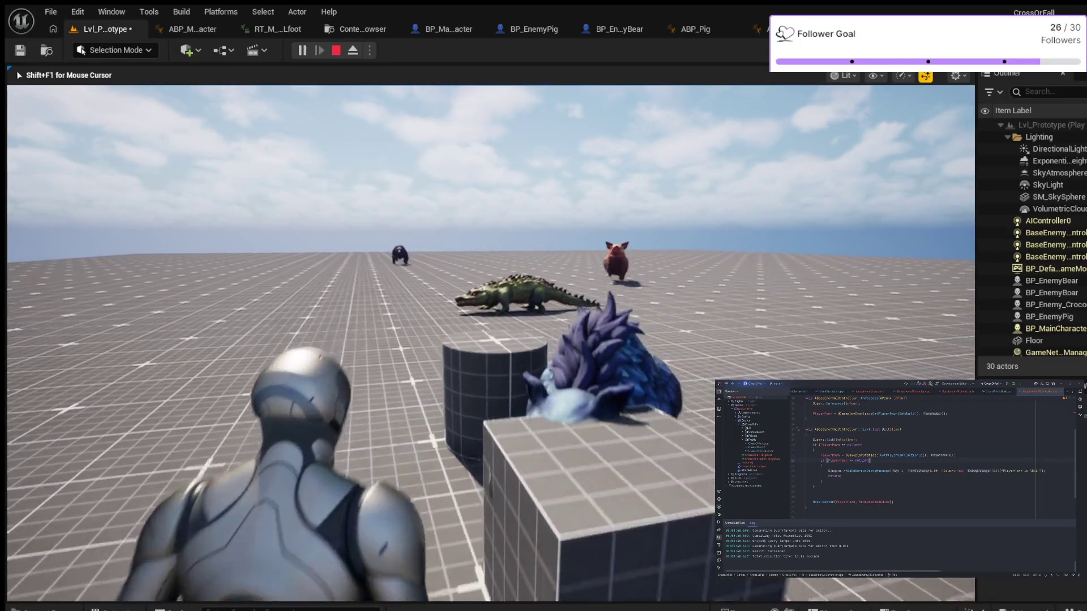
pyautogui.press('Escape')
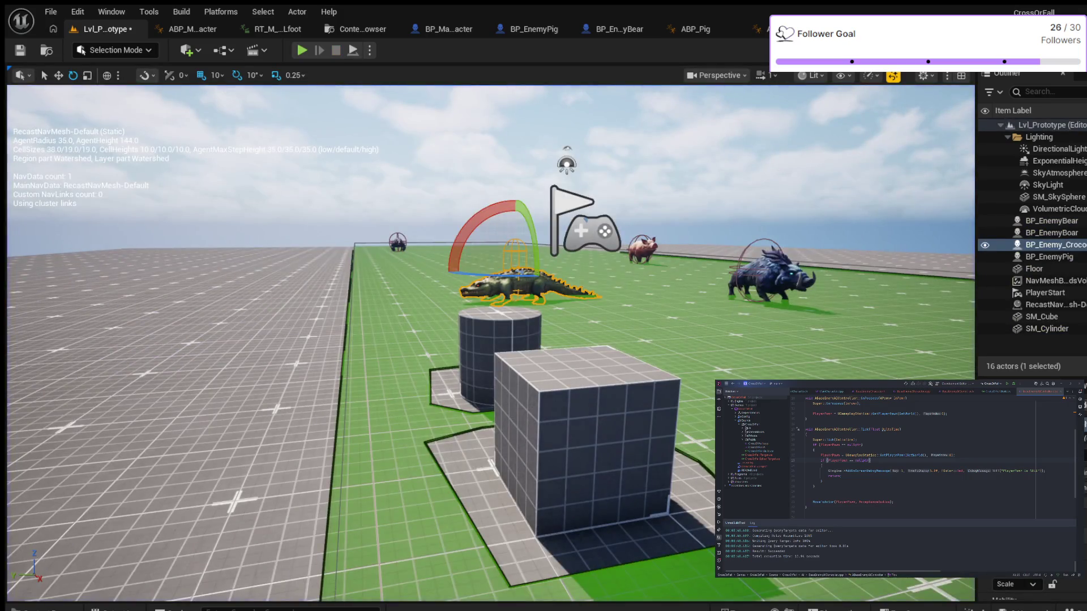
# Fly to the crocodile, lift it slightly along Z, and playtest again
pyautogui.press('w')
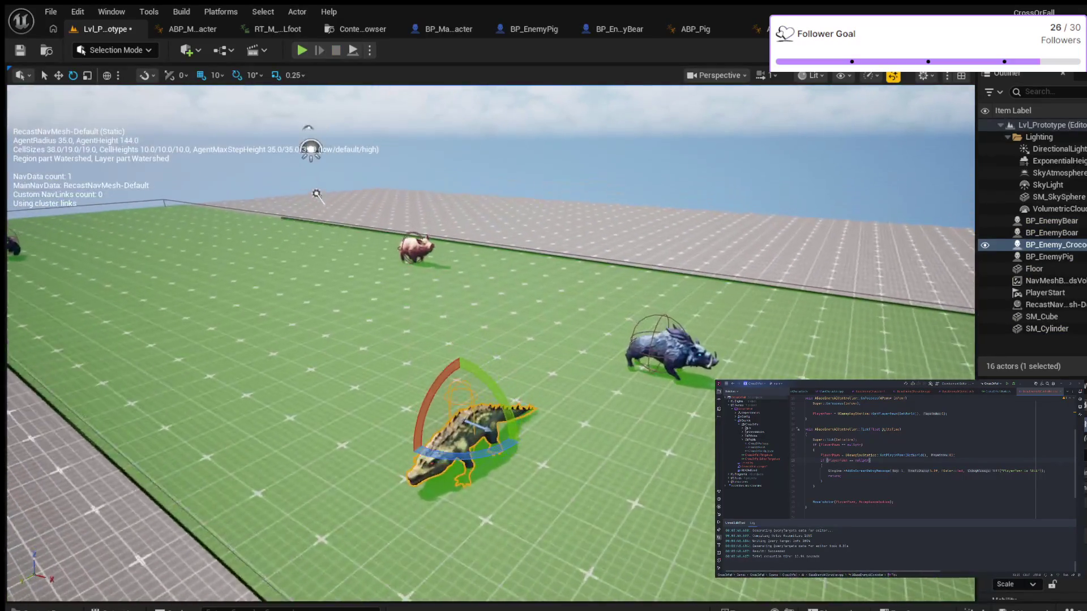
pyautogui.press('w')
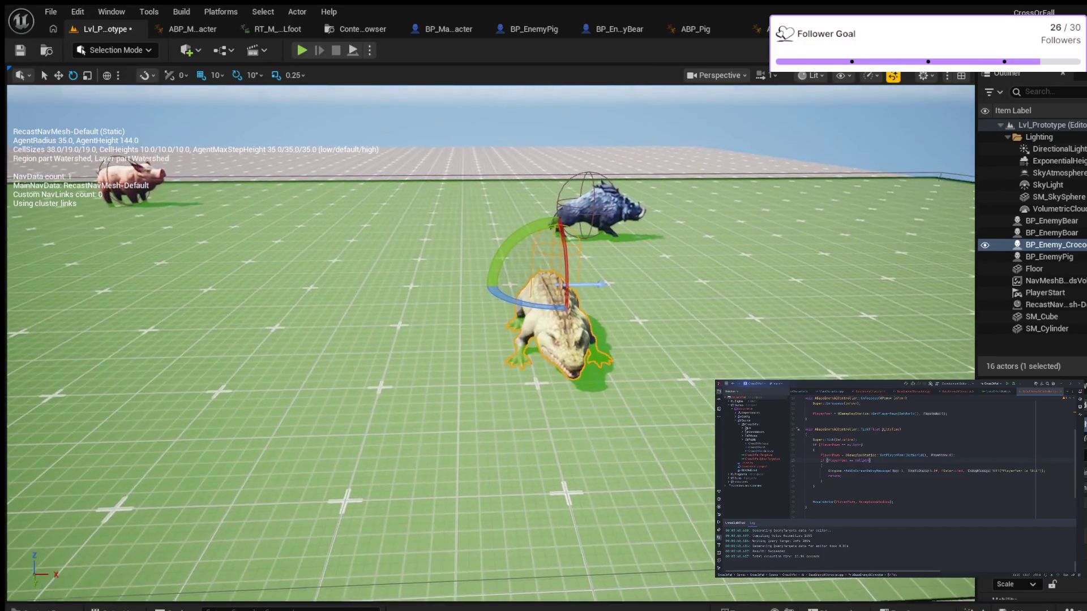
pyautogui.press('a')
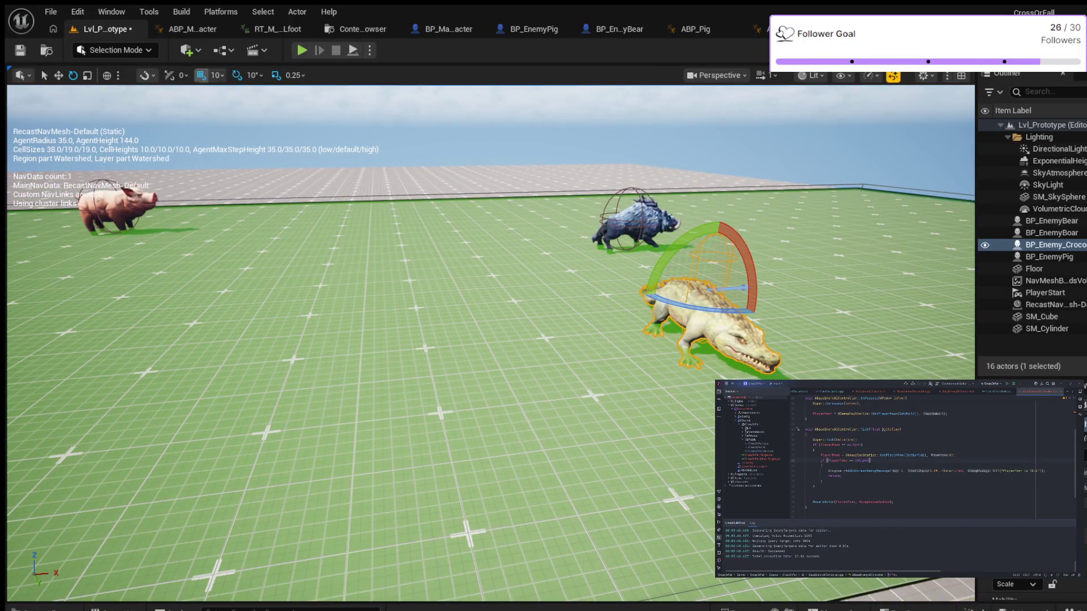
pyautogui.click(58, 76)
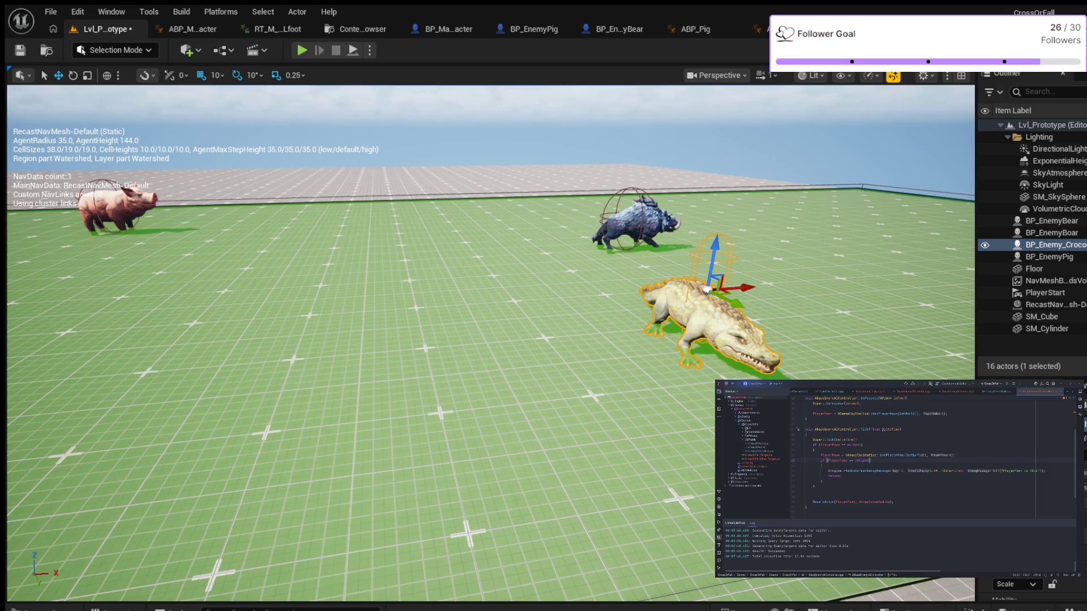
pyautogui.moveTo(717, 250); pyautogui.dragTo(717, 244)
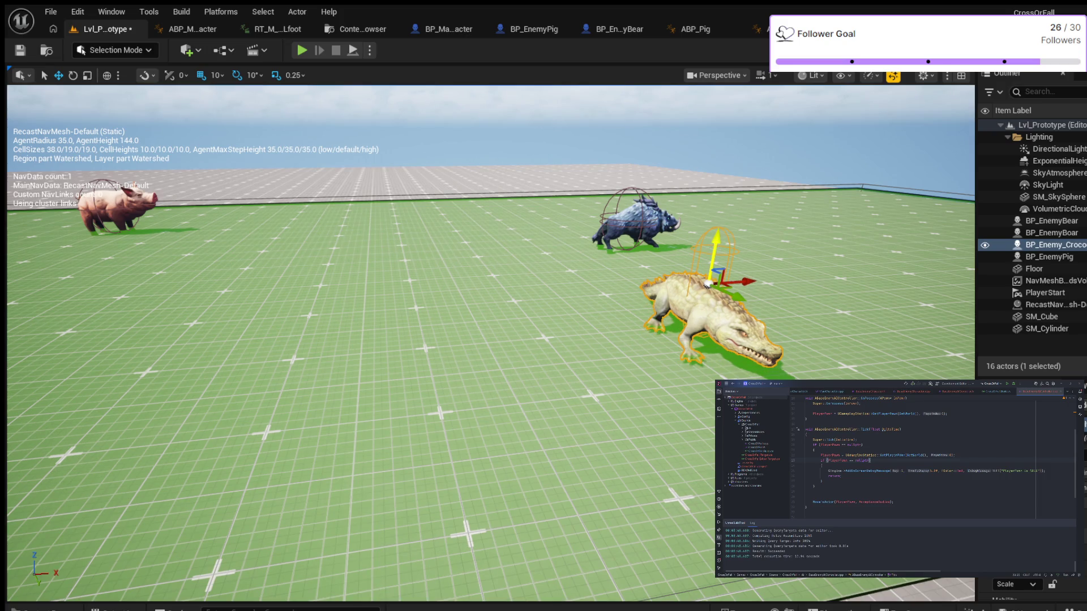
pyautogui.click(301, 50)
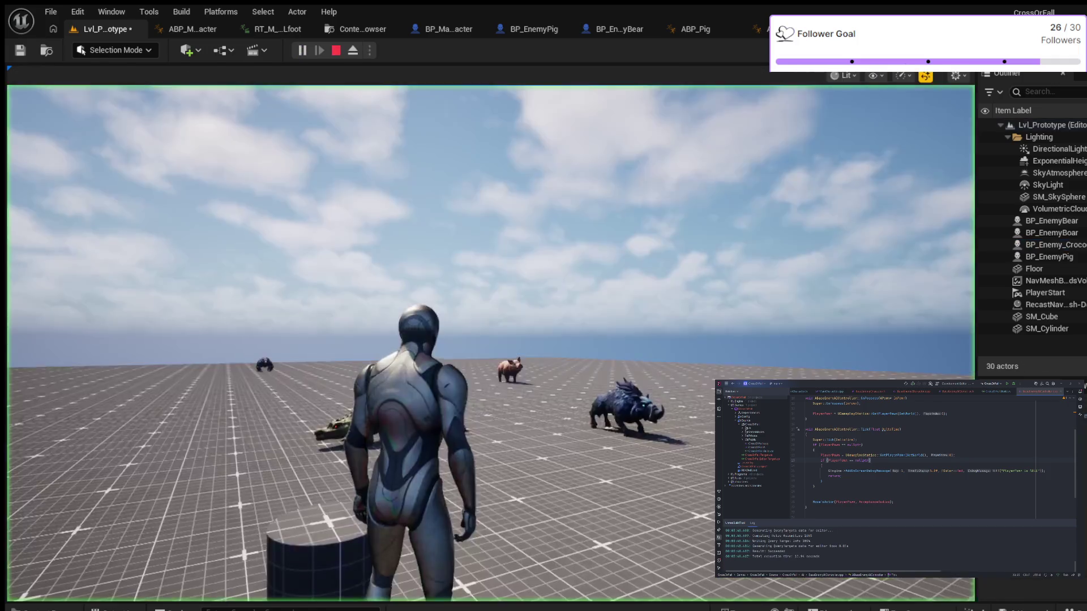
# Walk and jump around the level watching the pig, boar and crocodile roam, then stop playing
pyautogui.press('w')
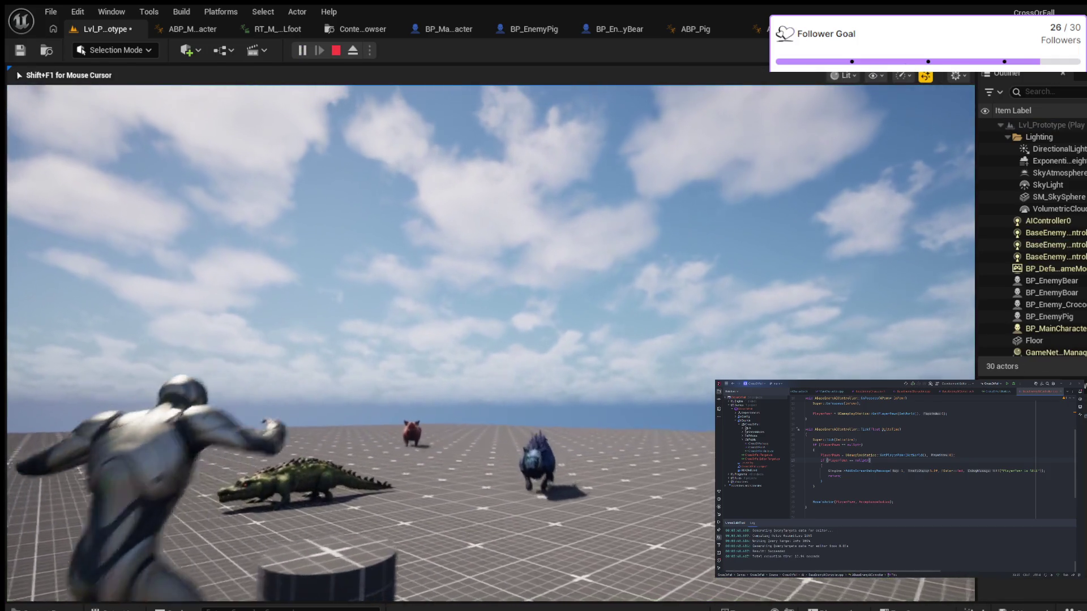
pyautogui.press('w')
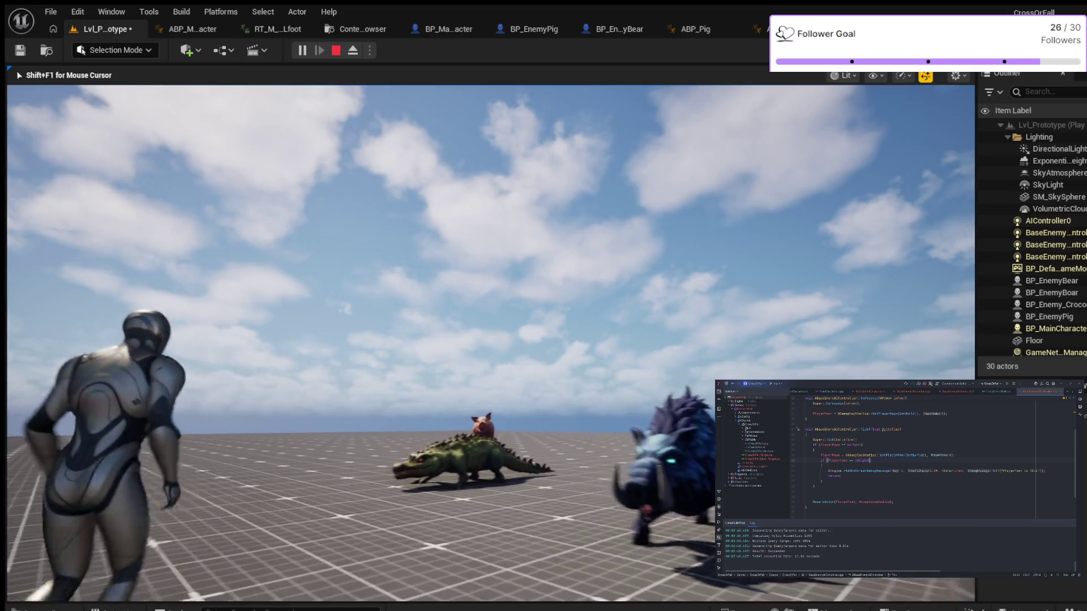
pyautogui.press('a')
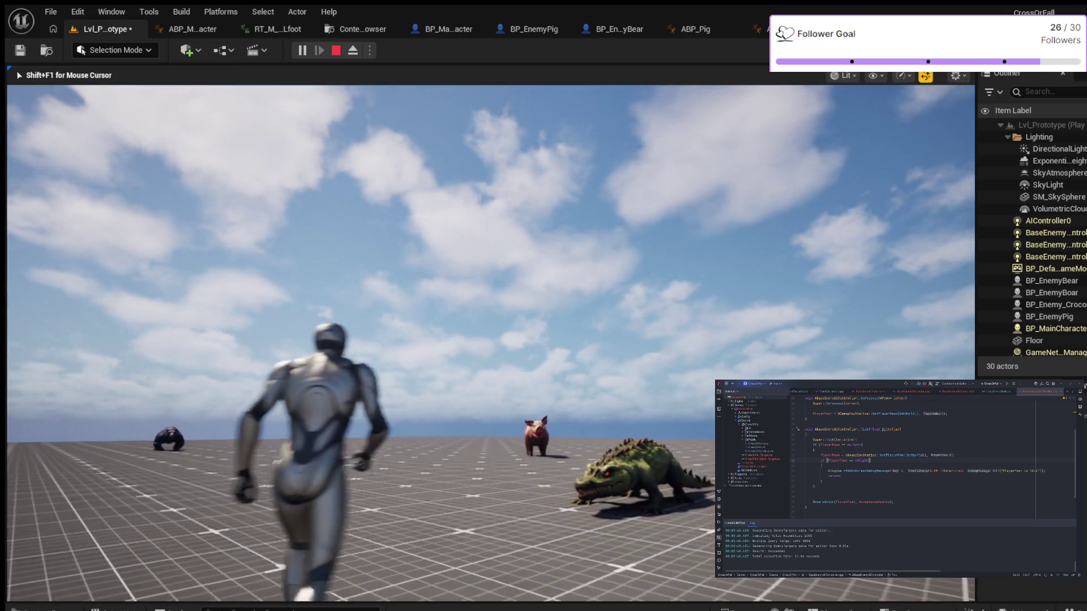
pyautogui.press('w')
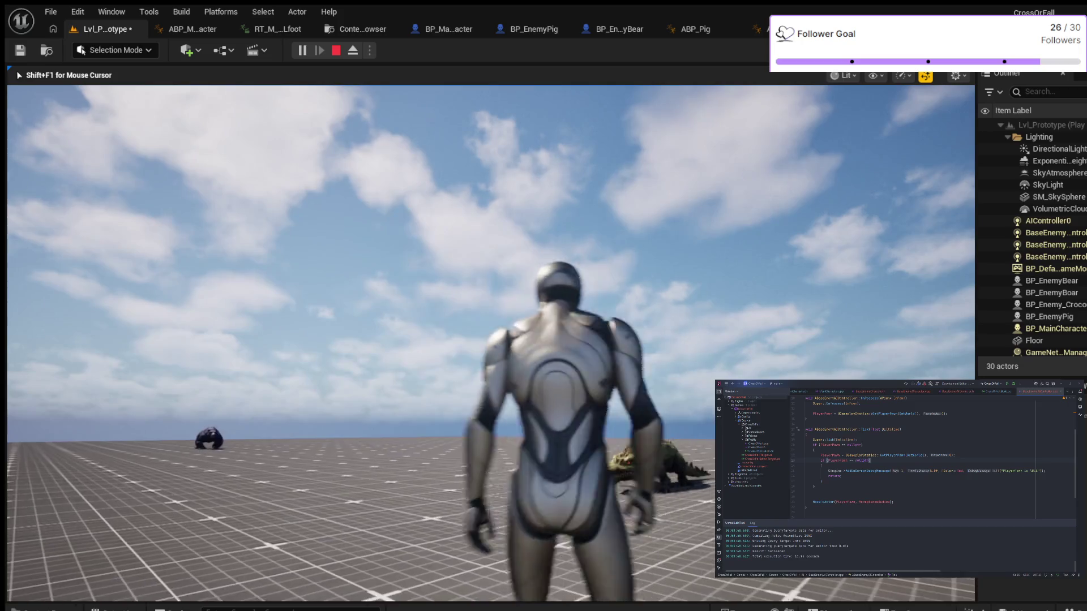
pyautogui.press('space')
pyautogui.press('w')
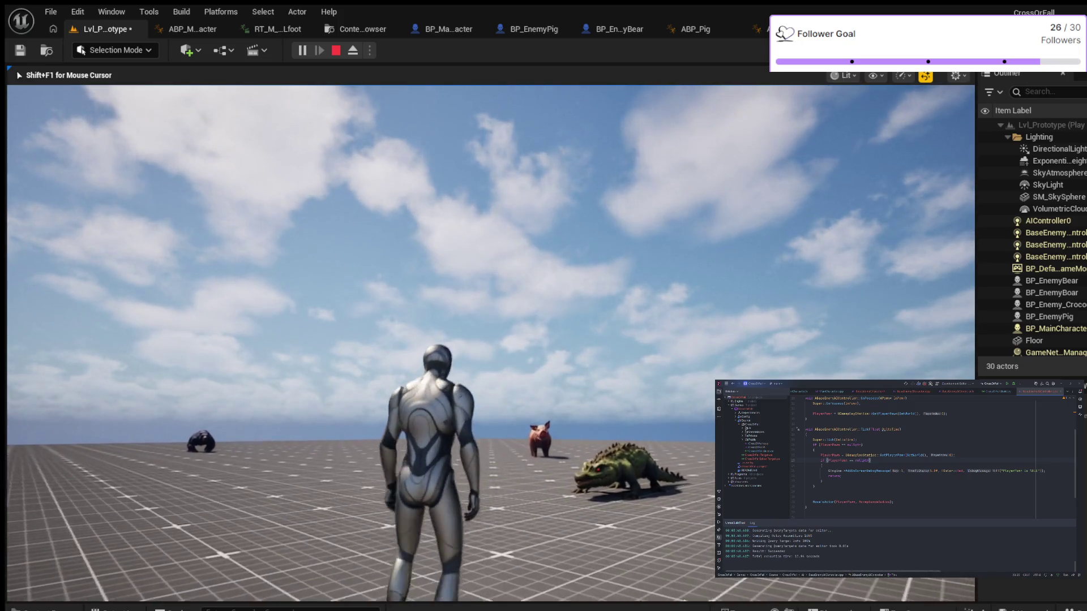
pyautogui.press('w')
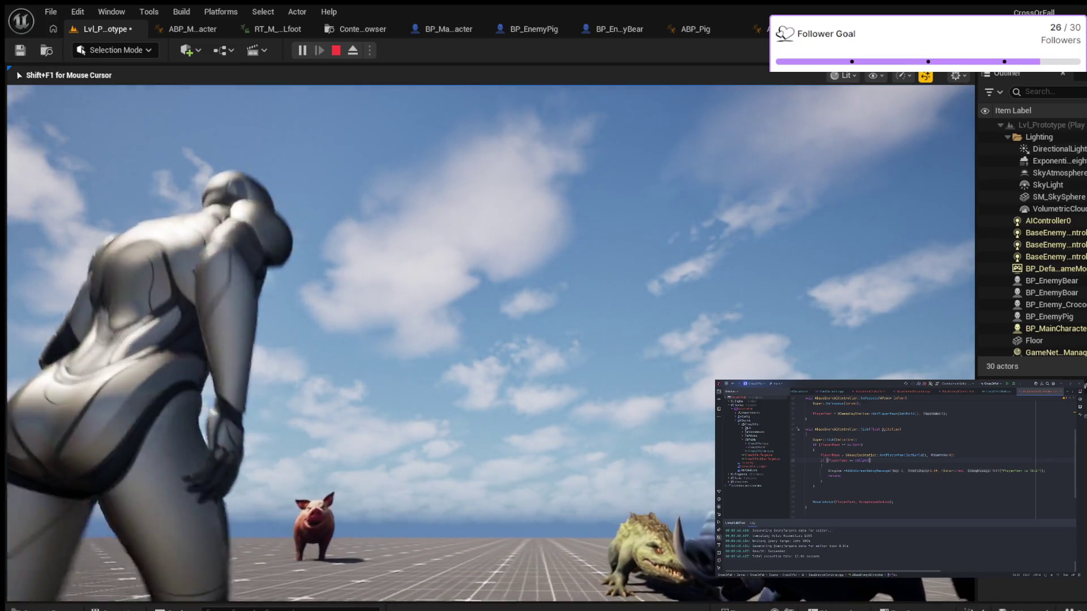
pyautogui.press('Escape')
pyautogui.scroll(3, 491, 340)
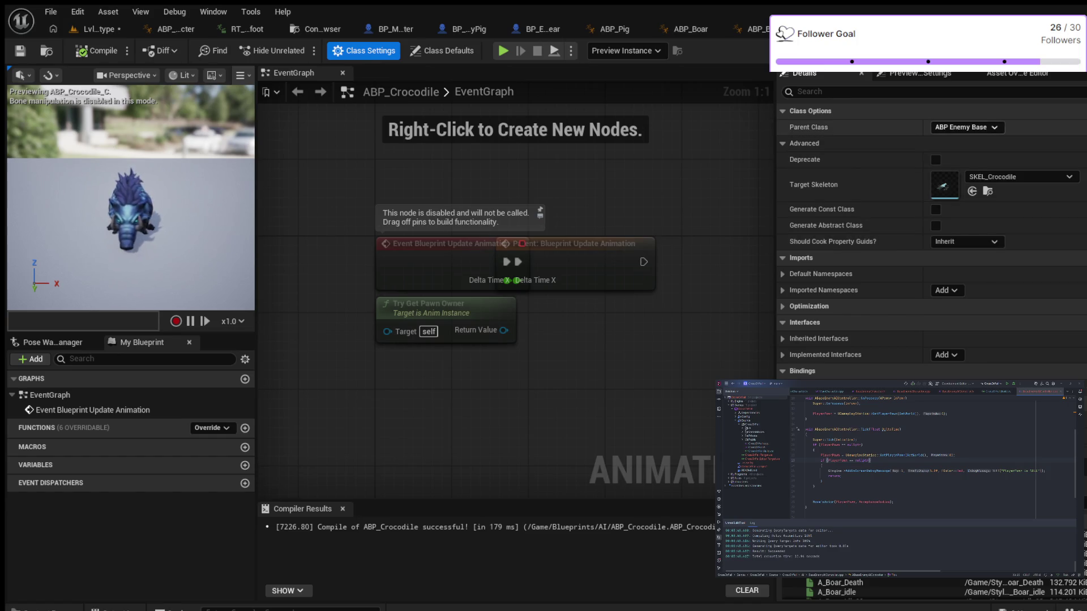
# Check ABP_Crocodile's idle and run animations and its parent ABP Enemy Base with SKEL_Crocodile
pyautogui.scroll(-3, 931, 237)
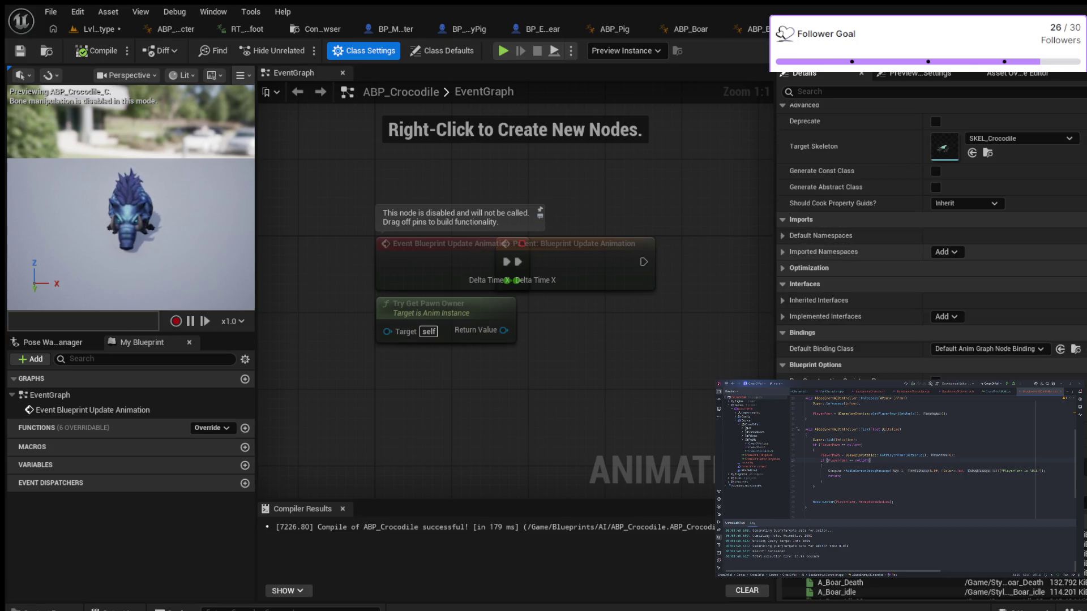
pyautogui.scroll(3, 931, 238)
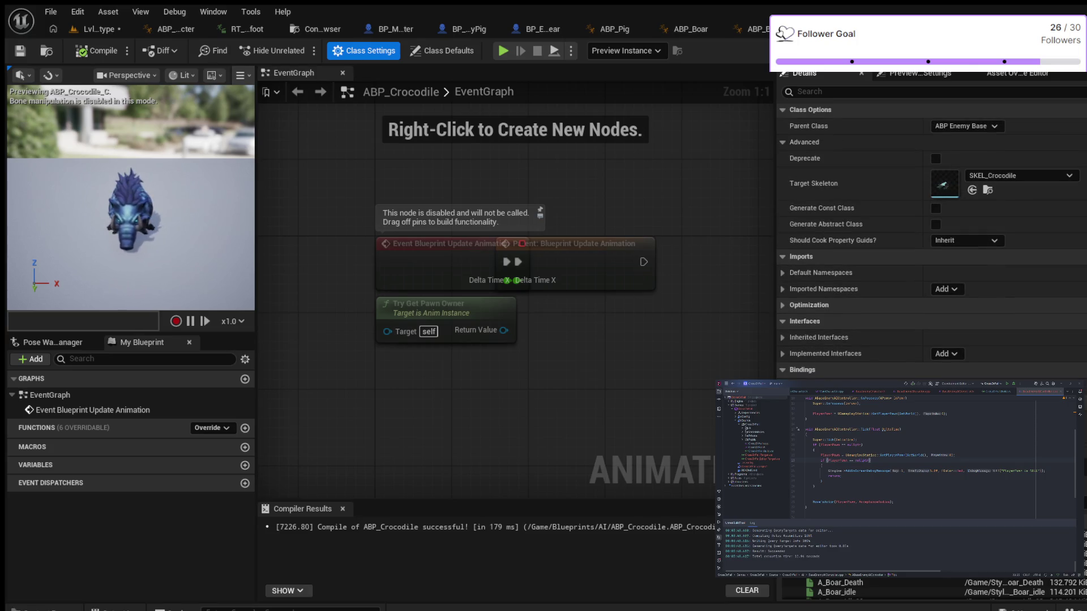
pyautogui.click(443, 51)
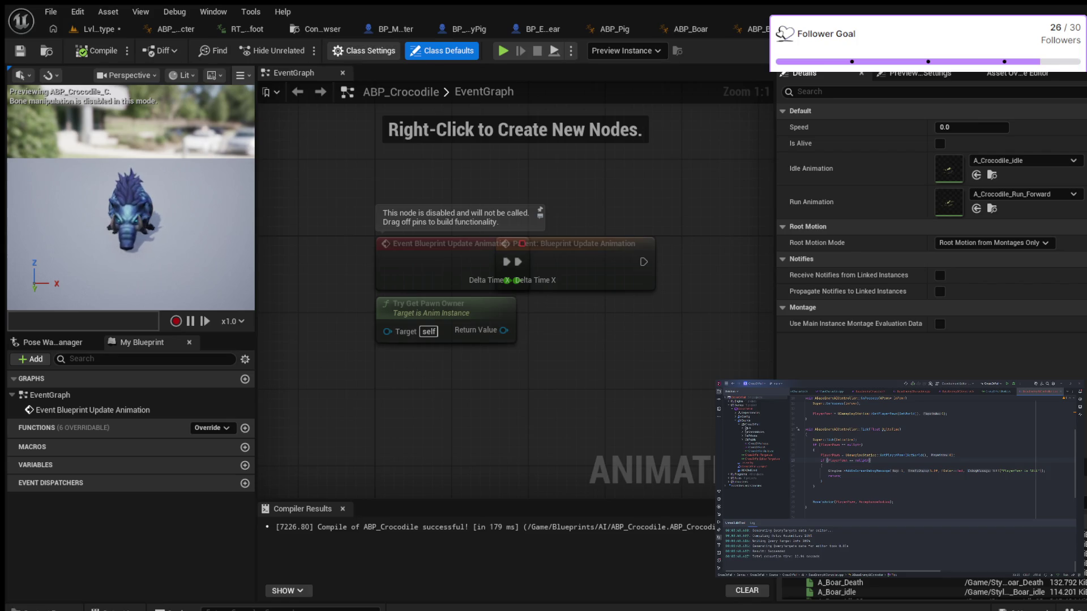
pyautogui.click(365, 50)
pyautogui.scroll(-3, 931, 238)
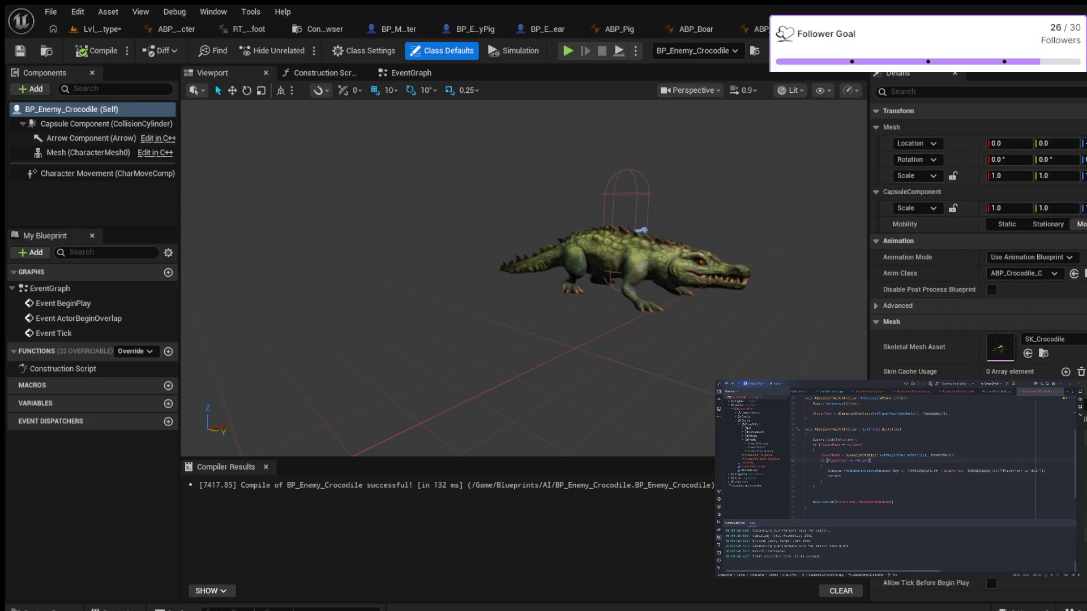
# Look over BP_Enemy_Crocodile and check its parent class in Class Settings
pyautogui.scroll(-2, 978, 255)
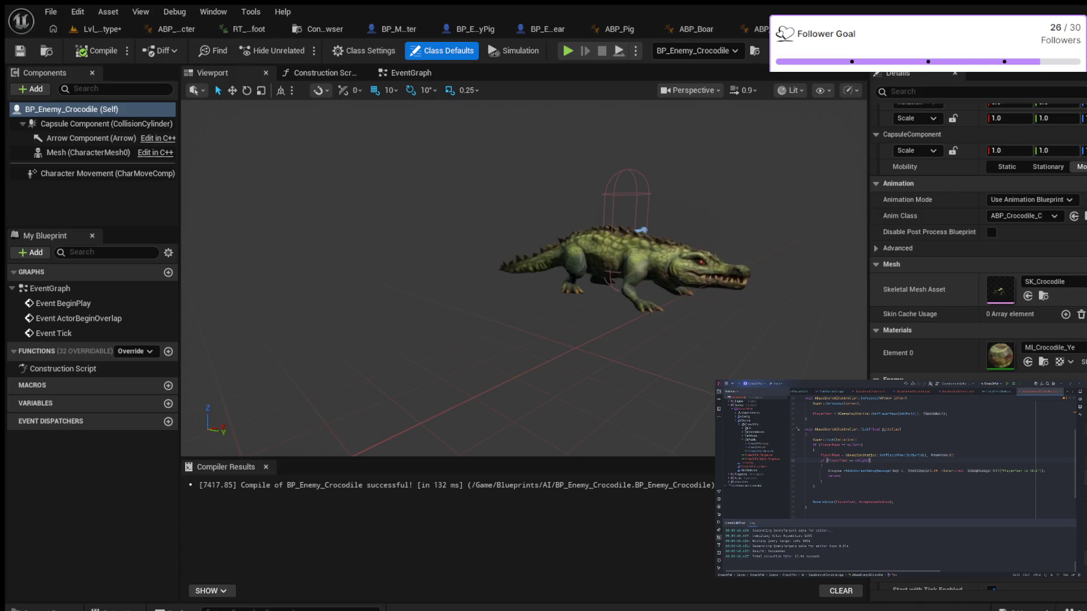
pyautogui.scroll(-2, 978, 255)
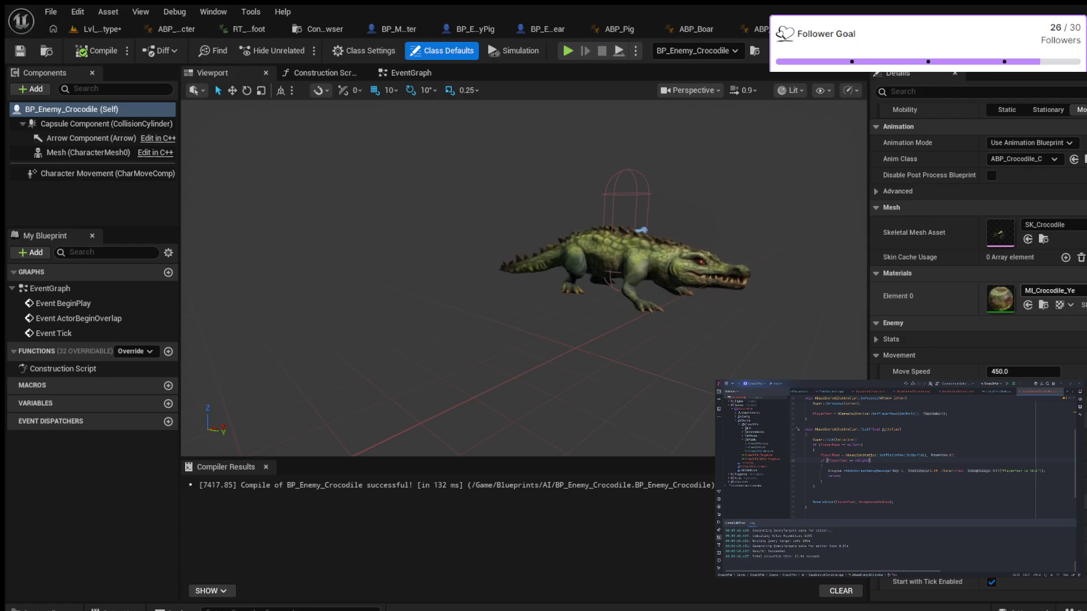
pyautogui.scroll(1, 978, 254)
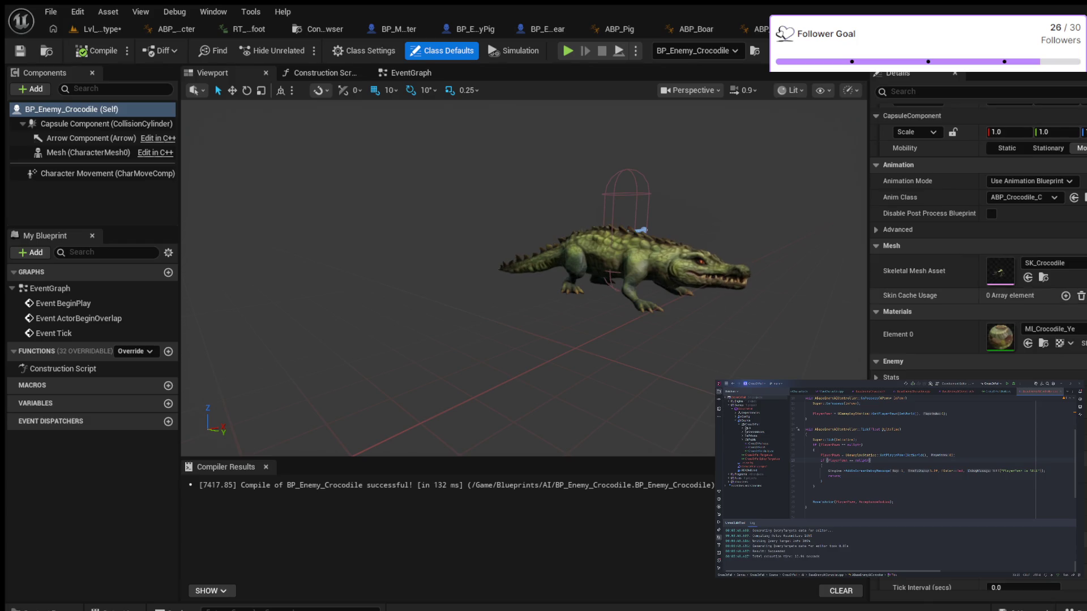
pyautogui.scroll(1, 977, 255)
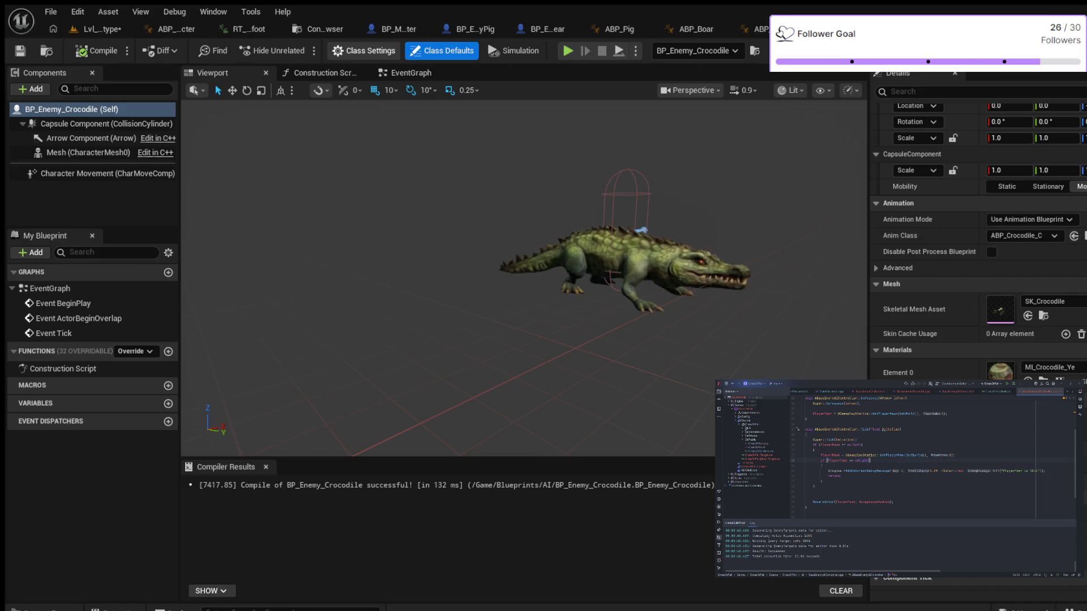
pyautogui.click(364, 50)
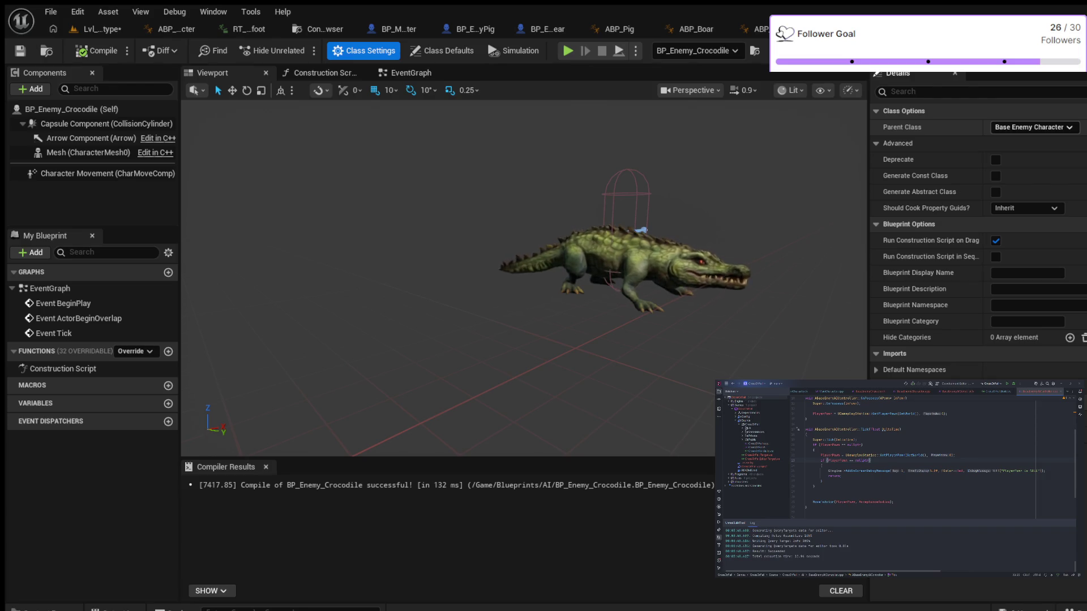
# Filter Class Defaults for 'pawn', set AI Controller Class to BaseEnemyAIController, and compile
pyautogui.click(442, 50)
pyautogui.click(906, 91)
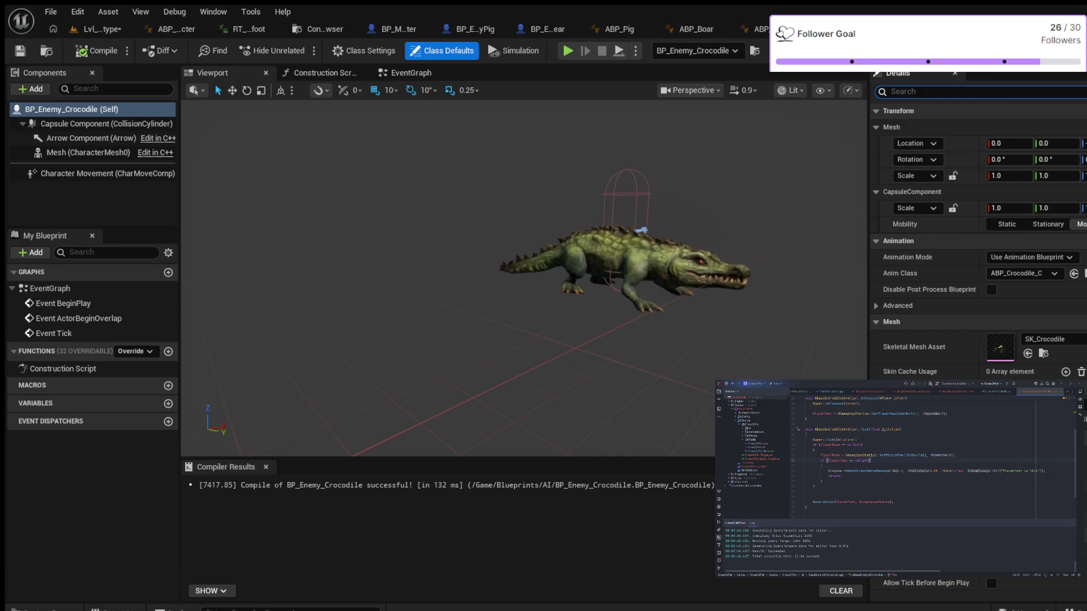
pyautogui.write('pawn')
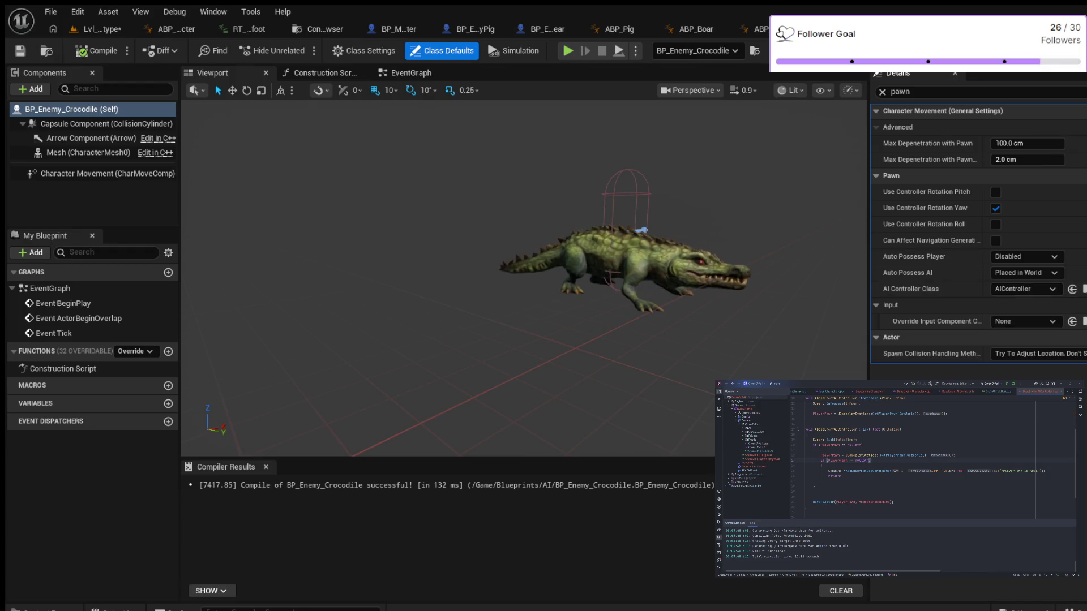
pyautogui.click(104, 50)
pyautogui.click(96, 29)
# Playtest to see the crocodile roam, then clear the 'pawn' filter and recompile BP_Enemy_Crocodile
pyautogui.click(302, 51)
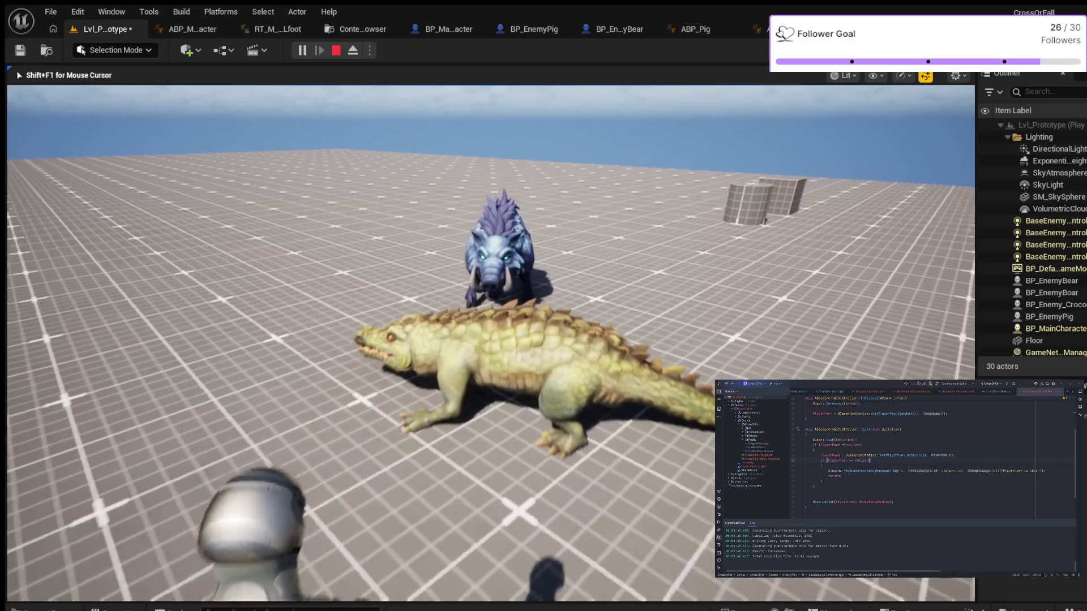
pyautogui.press('Escape')
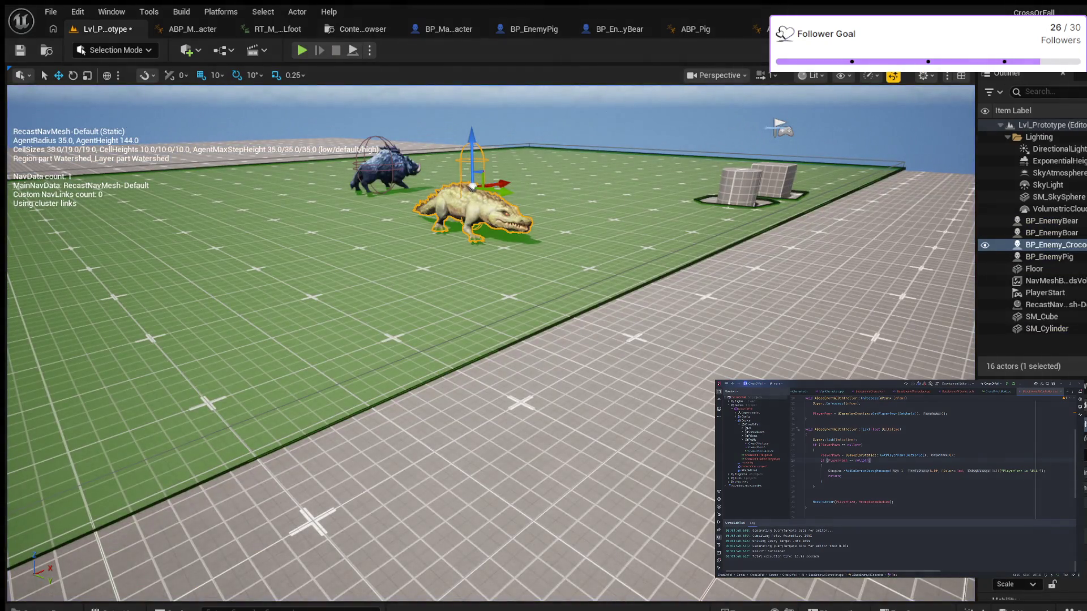
pyautogui.hotkey('ctrl', 'e')
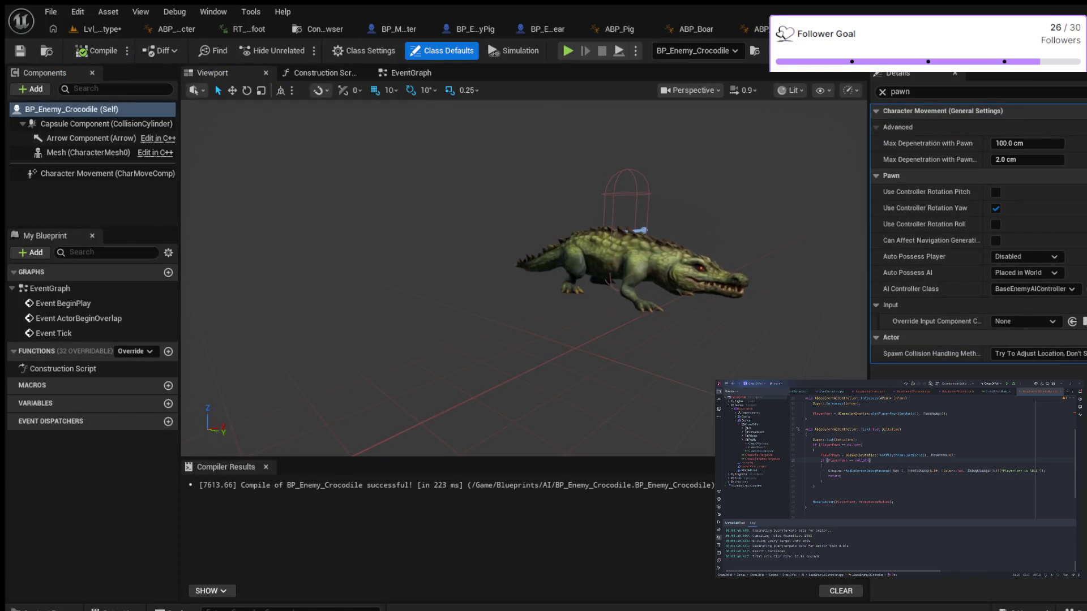
pyautogui.click(365, 50)
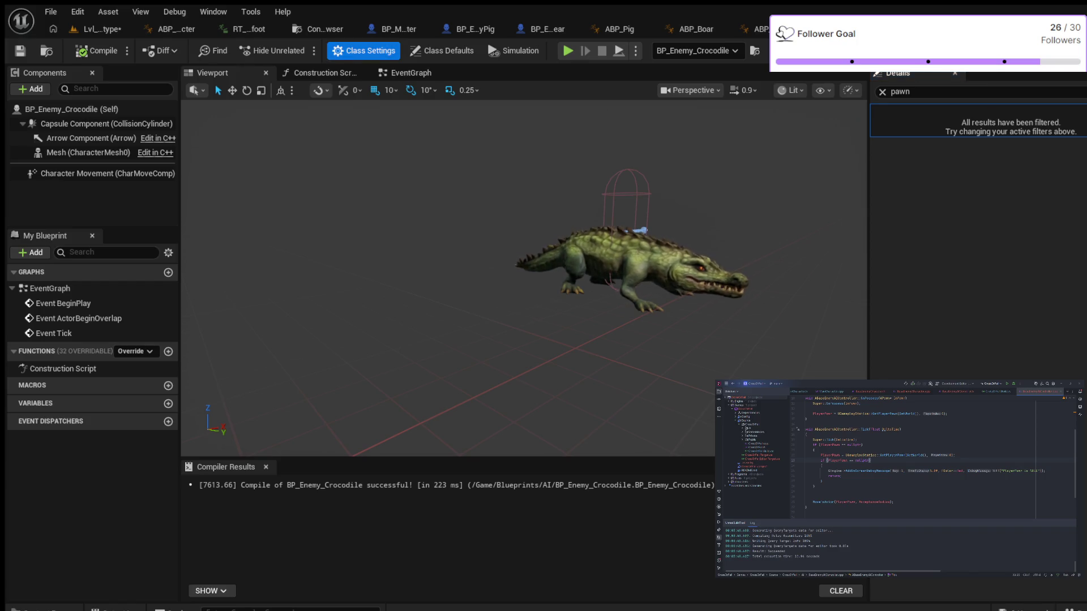
pyautogui.click(882, 92)
pyautogui.click(441, 50)
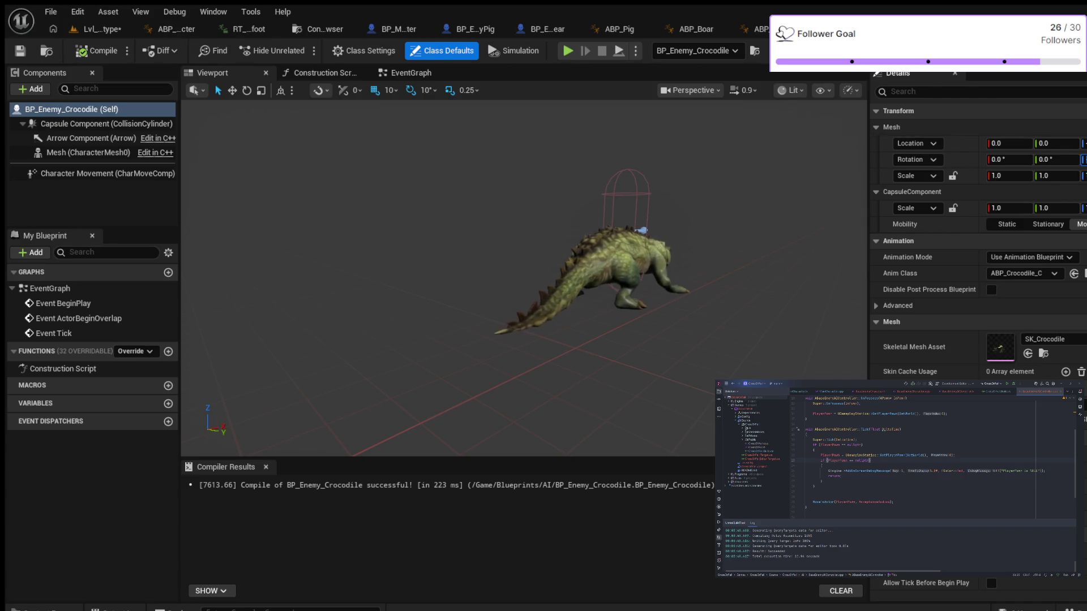
pyautogui.click(99, 51)
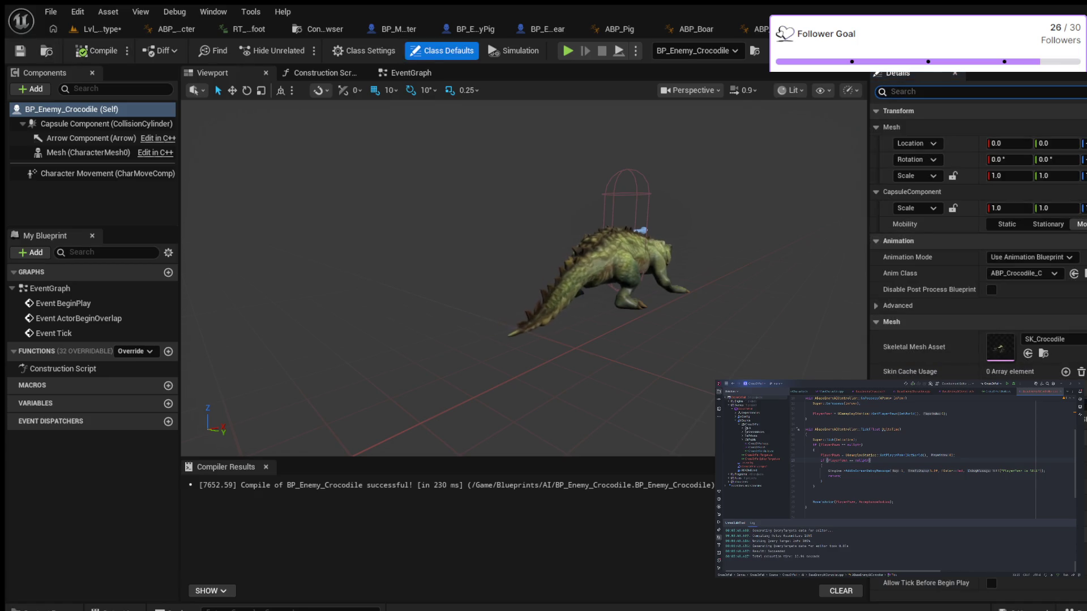
pyautogui.click(96, 29)
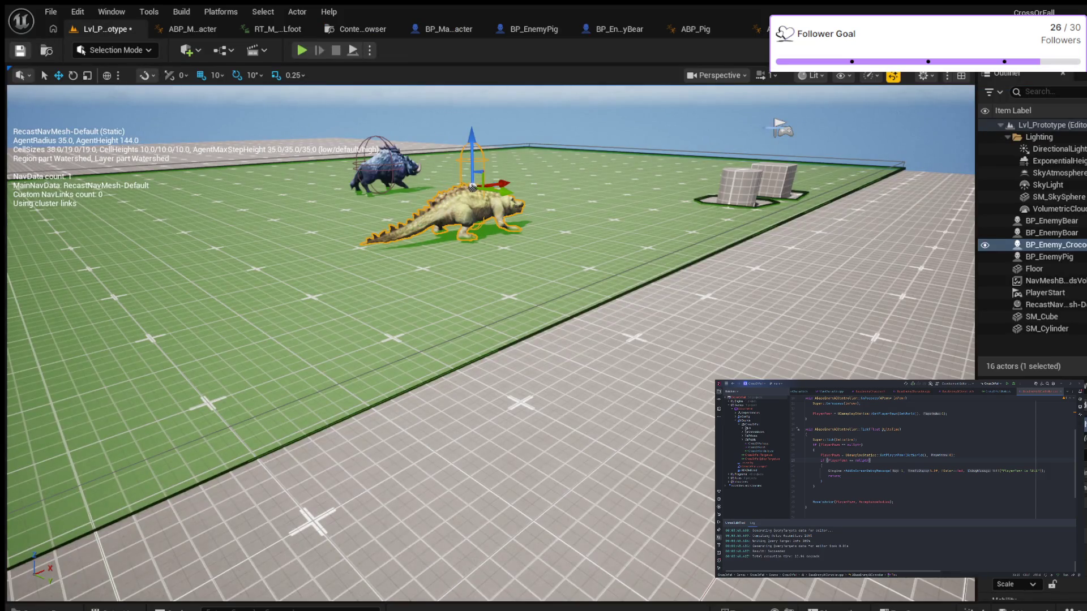
pyautogui.click(302, 50)
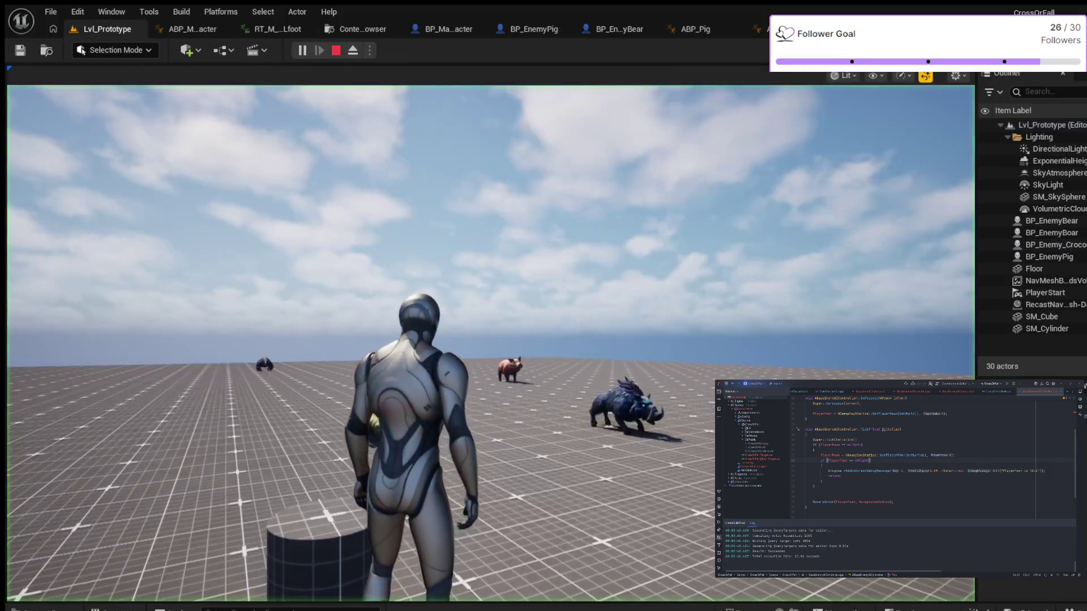
pyautogui.press('w')
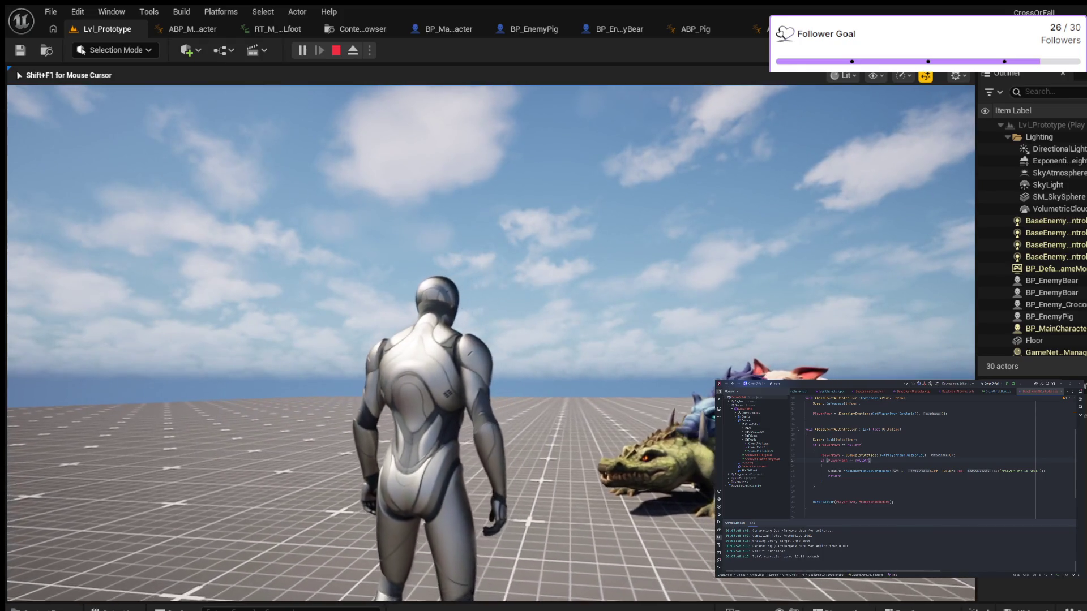
pyautogui.press('Escape')
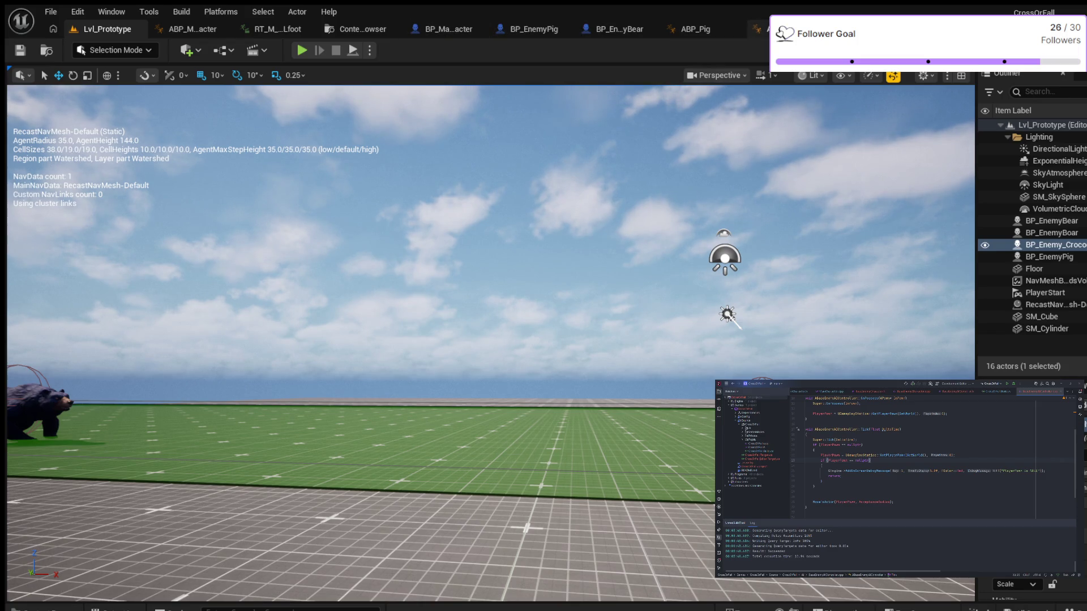
# Filter BP_Enemy_Crocodile for 'collision' and set a Custom preset ignoring WorldStatic and WorldDynamic
pyautogui.hotkey('ctrl', 'e')
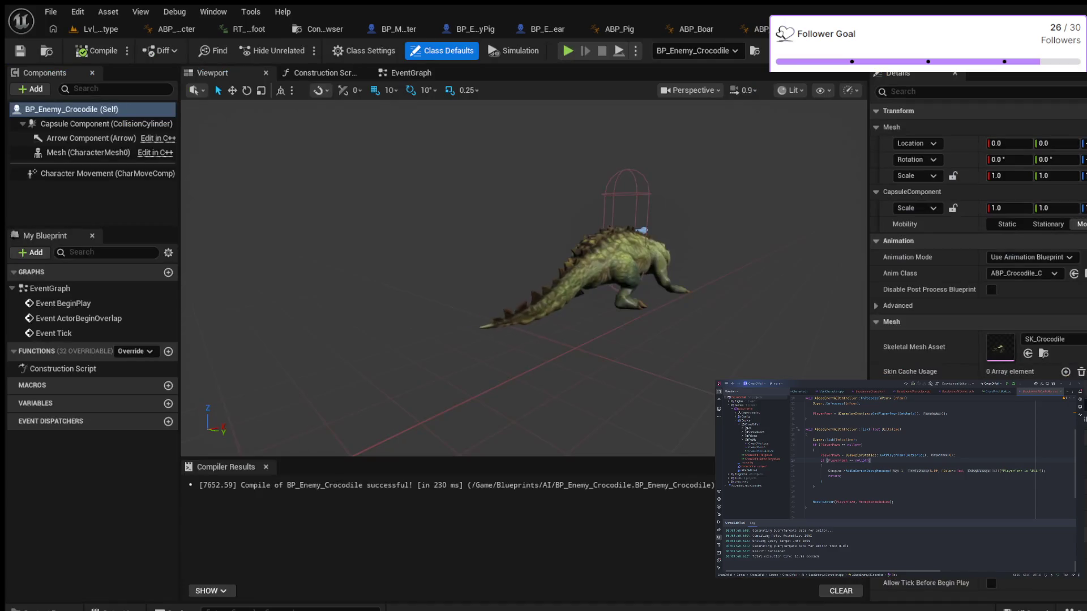
pyautogui.click(962, 91)
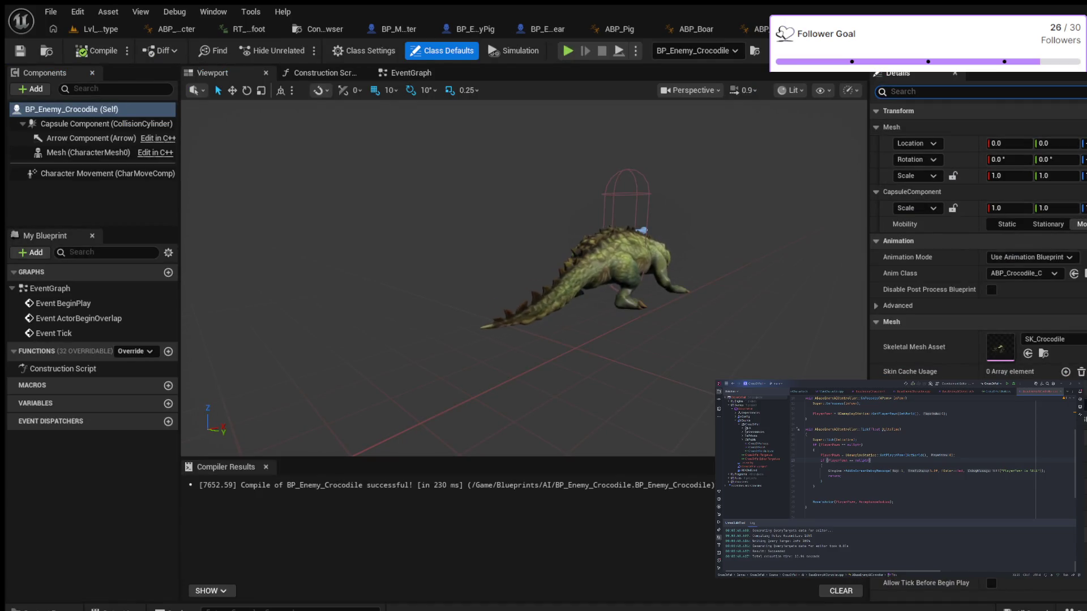
pyautogui.write('collision')
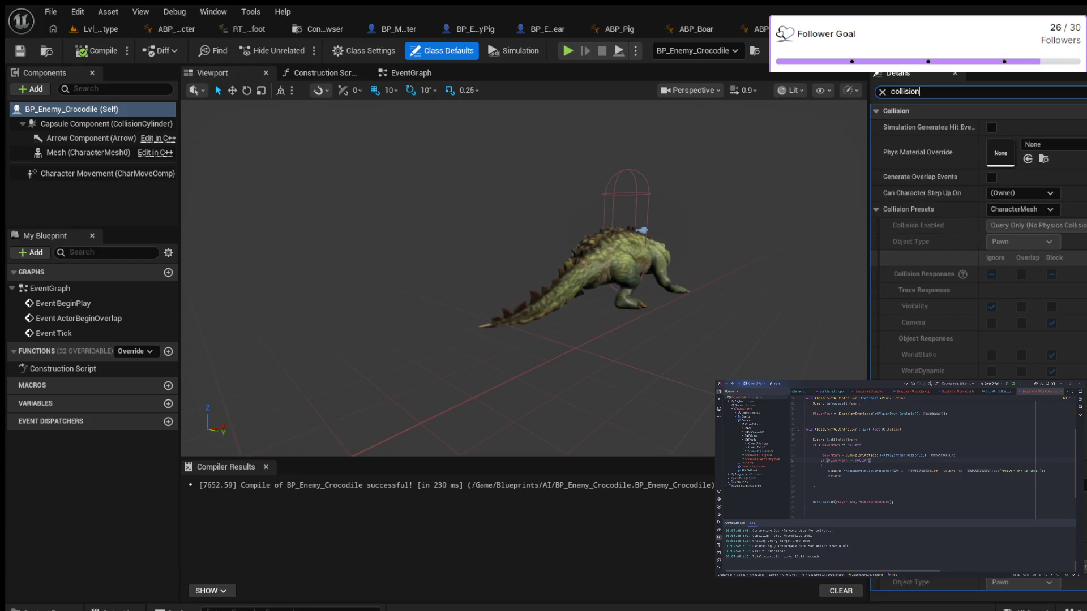
pyautogui.click(1022, 209)
pyautogui.click(1013, 223)
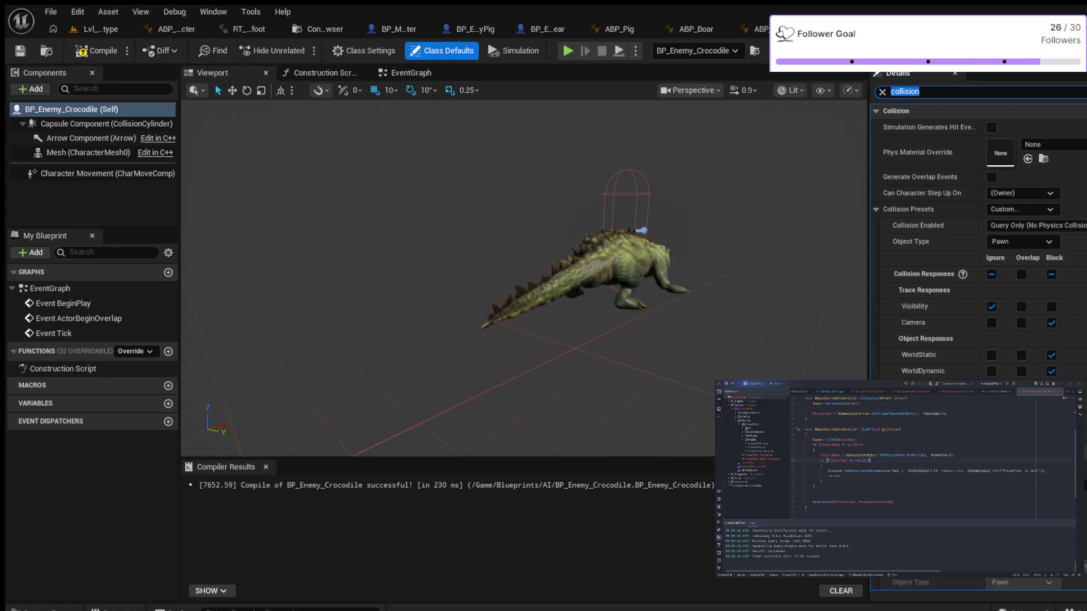
pyautogui.click(991, 371)
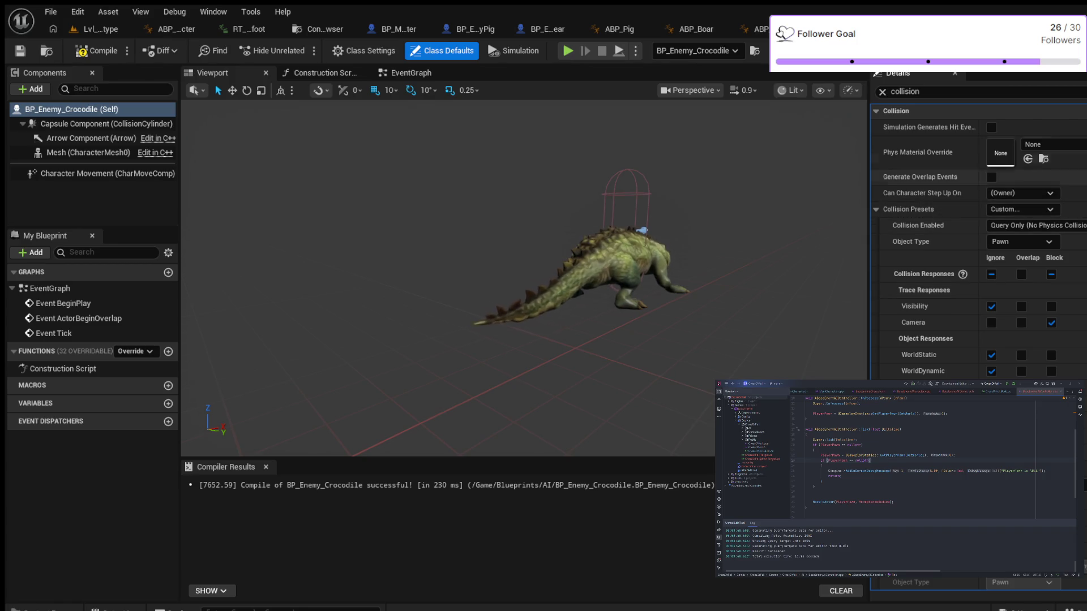
pyautogui.press('Escape')
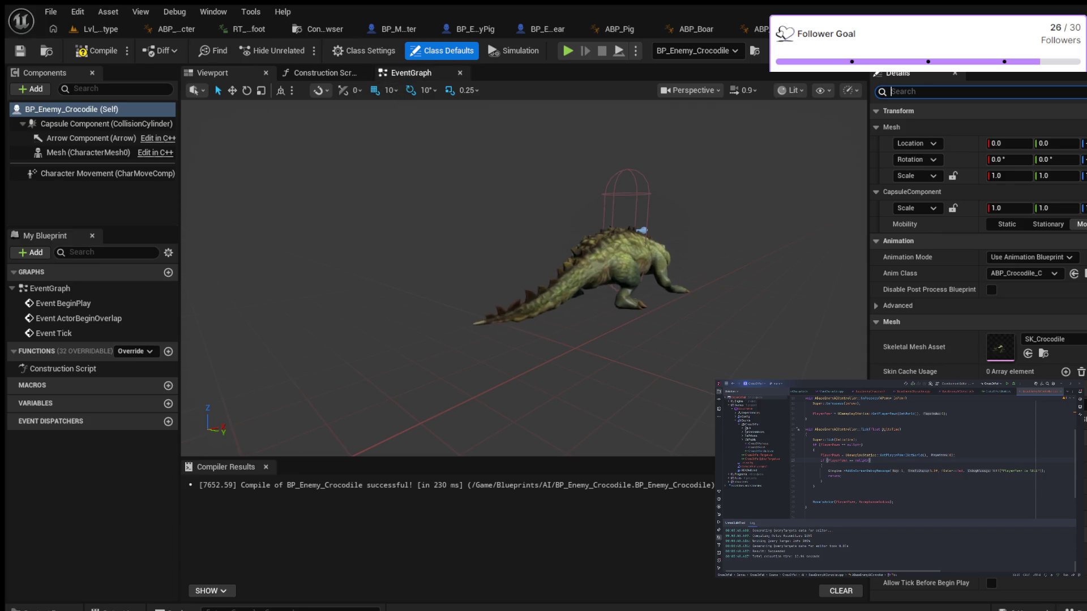
pyautogui.scroll(-2, 977, 238)
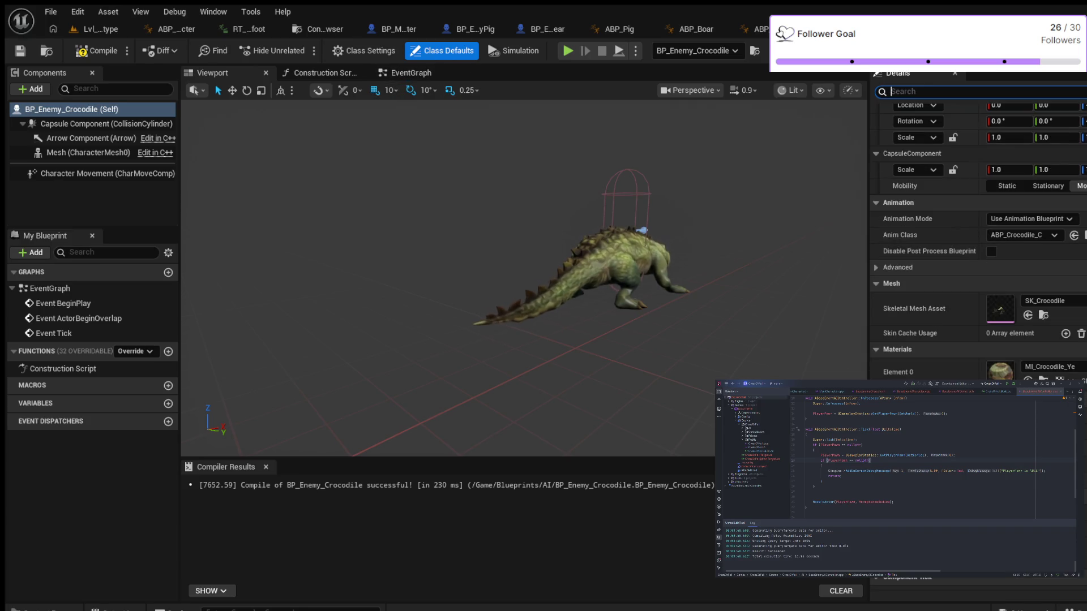
pyautogui.scroll(-8, 977, 238)
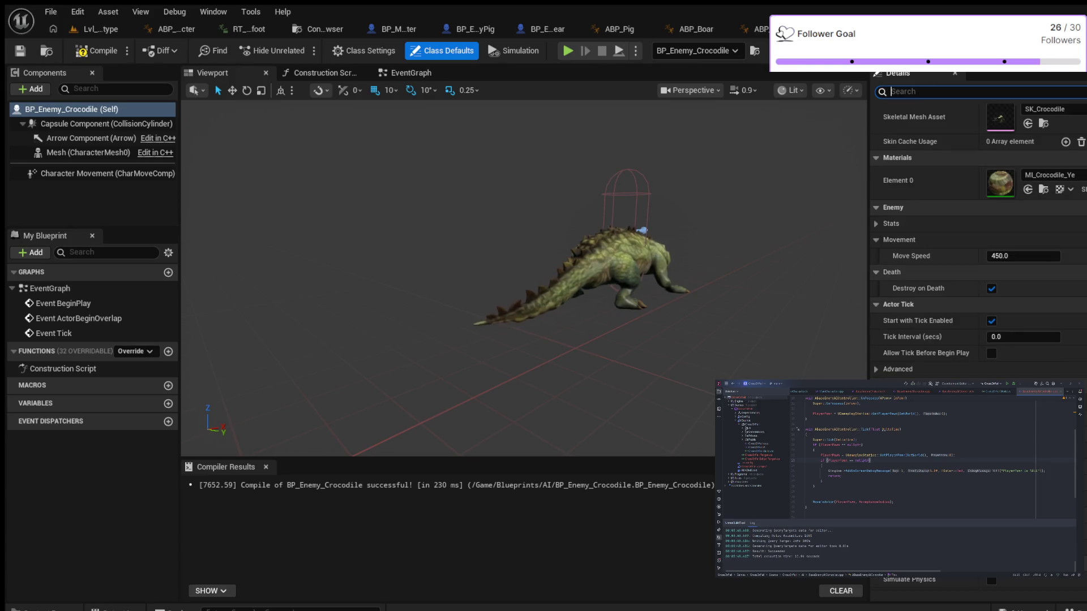
# Set the crocodile's Capsule Radius to 88, after briefly trying 50
pyautogui.scroll(8, 978, 238)
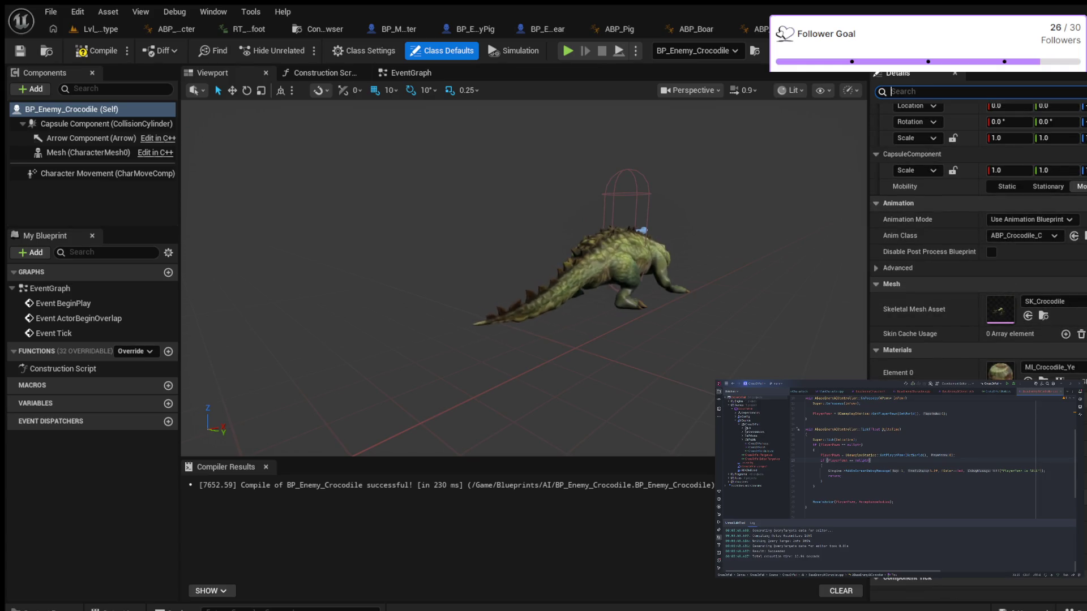
pyautogui.click(96, 123)
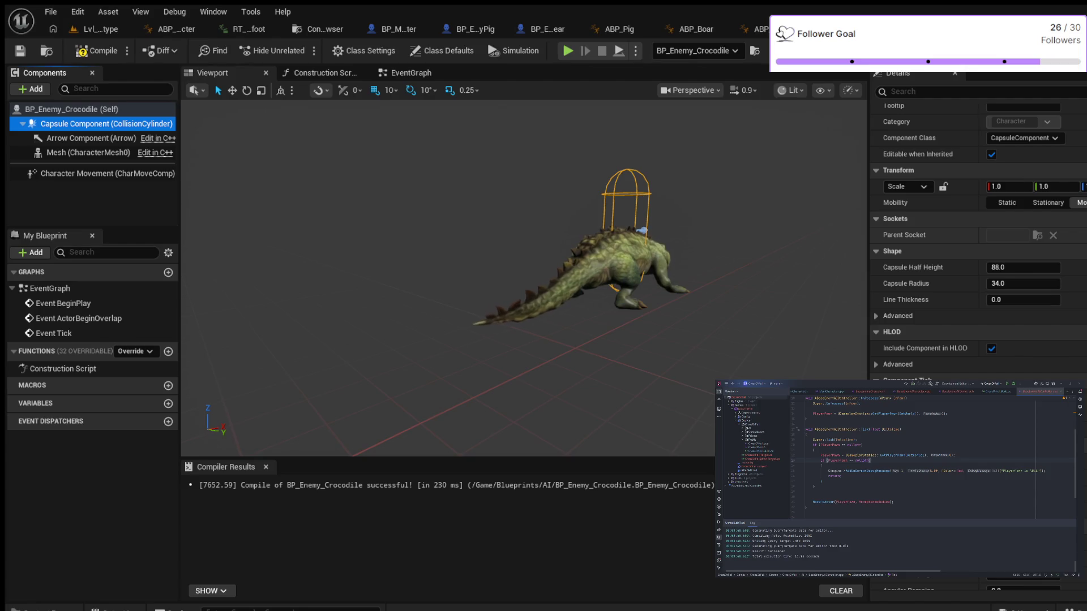
pyautogui.click(1013, 283)
pyautogui.write('50')
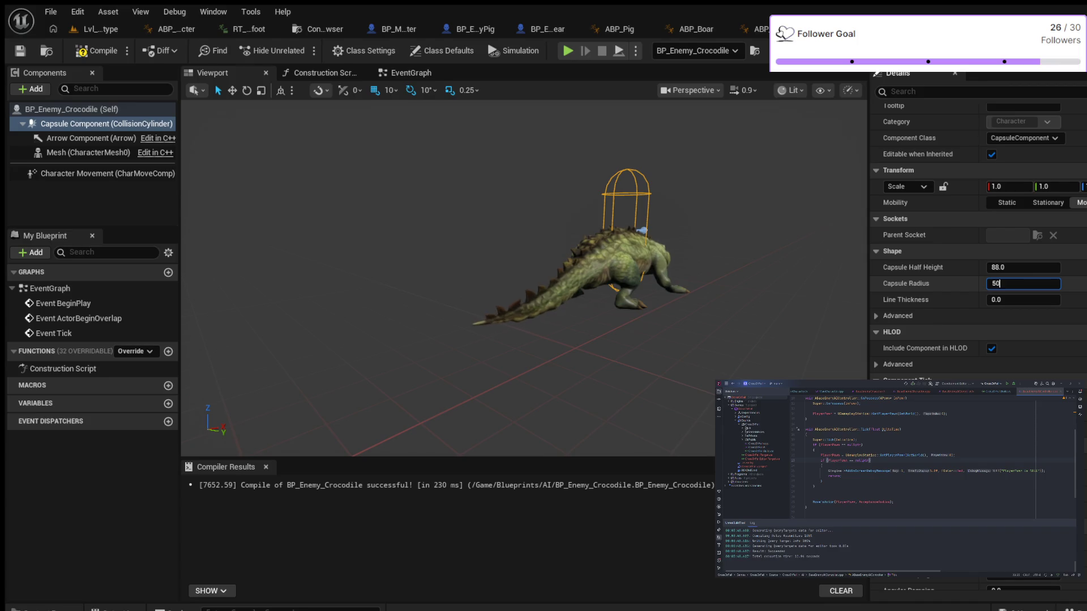
pyautogui.press('Return')
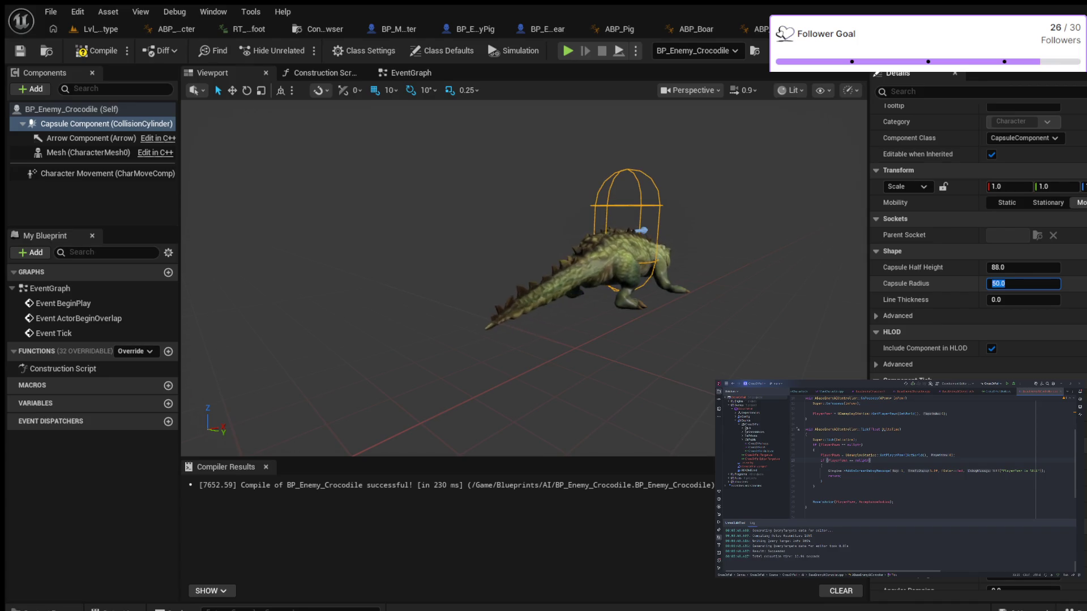
pyautogui.write('88')
pyautogui.press('Return')
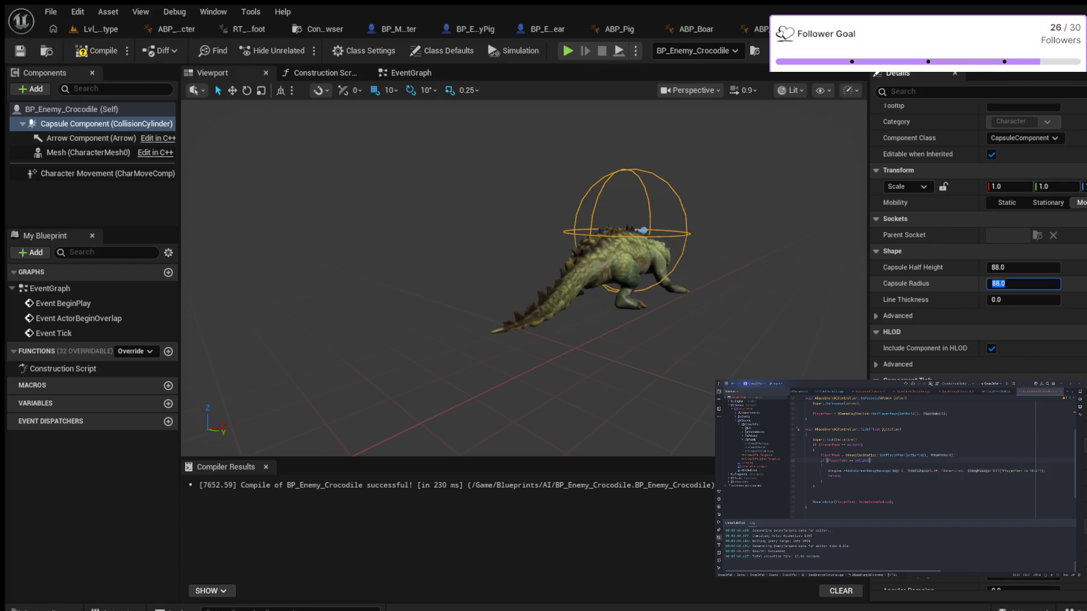
# Check the enlarged capsule from the side in the preview and compile the blueprint
pyautogui.click(1023, 268)
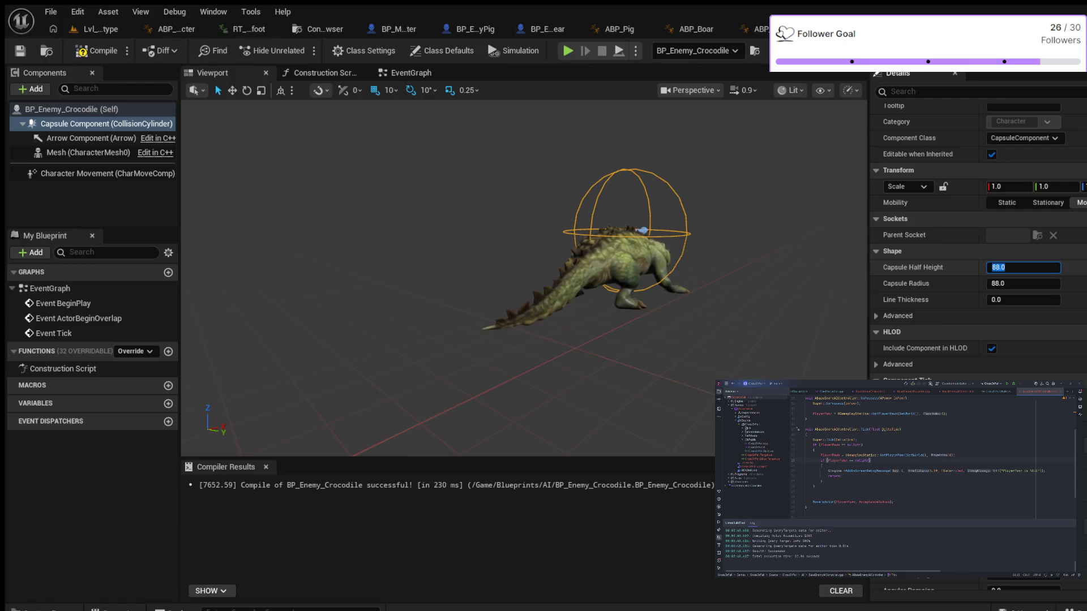
pyautogui.scroll(-2, 524, 277)
pyautogui.moveTo(524, 277)
pyautogui.mouseDown()
pyautogui.moveTo(436, 289)
pyautogui.moveTo(498, 345)
pyautogui.moveTo(481, 300)
pyautogui.moveTo(459, 283)
pyautogui.moveTo(436, 300)
pyautogui.mouseUp()
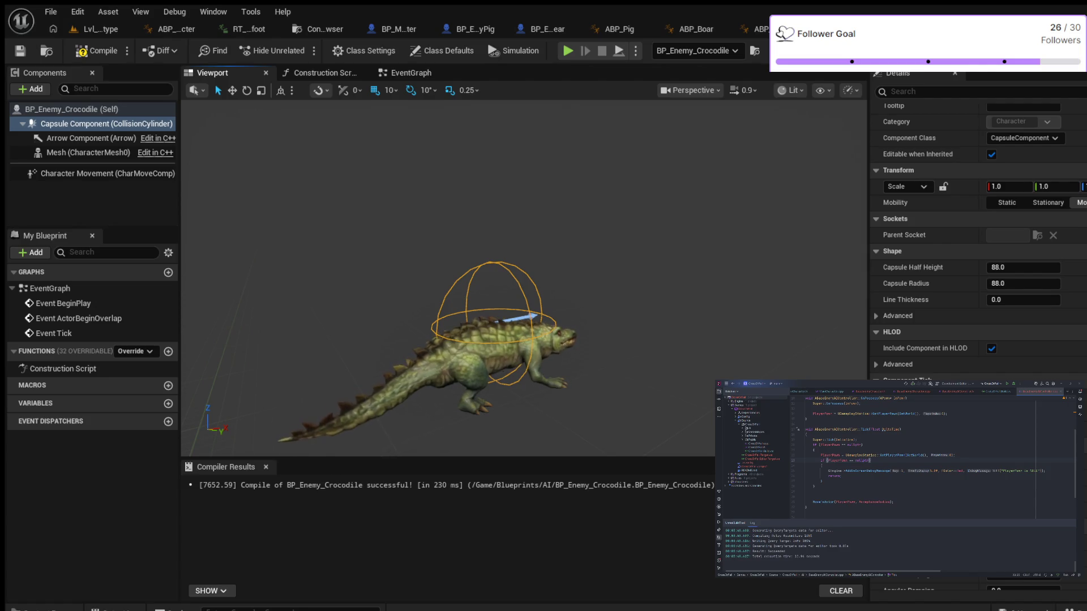
pyautogui.click(96, 51)
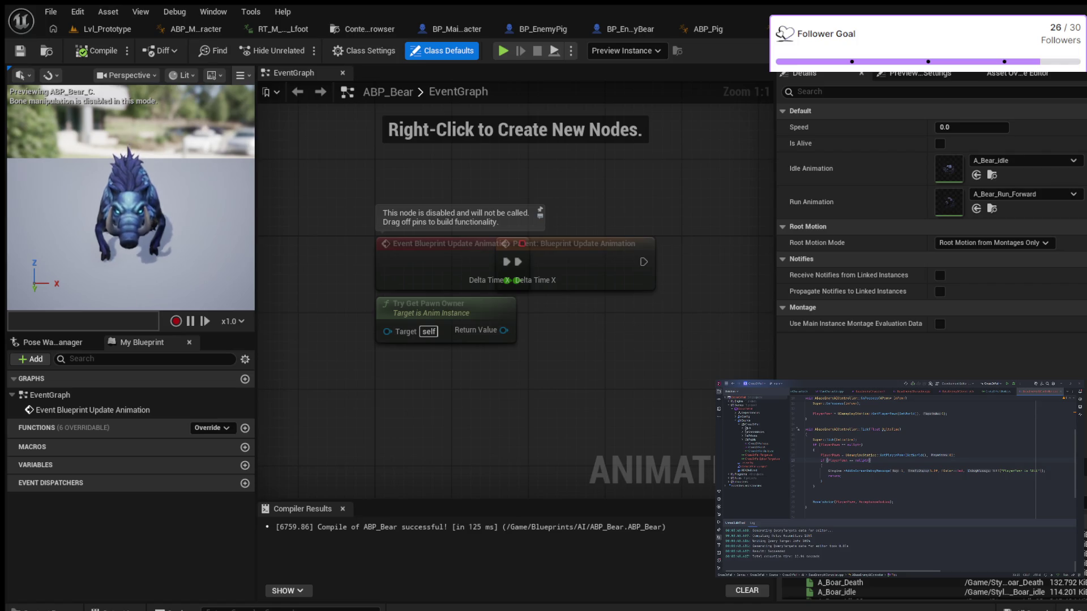
# Search ABP_Bear's Details and Class Settings for collision properties, finding none
pyautogui.click(821, 91)
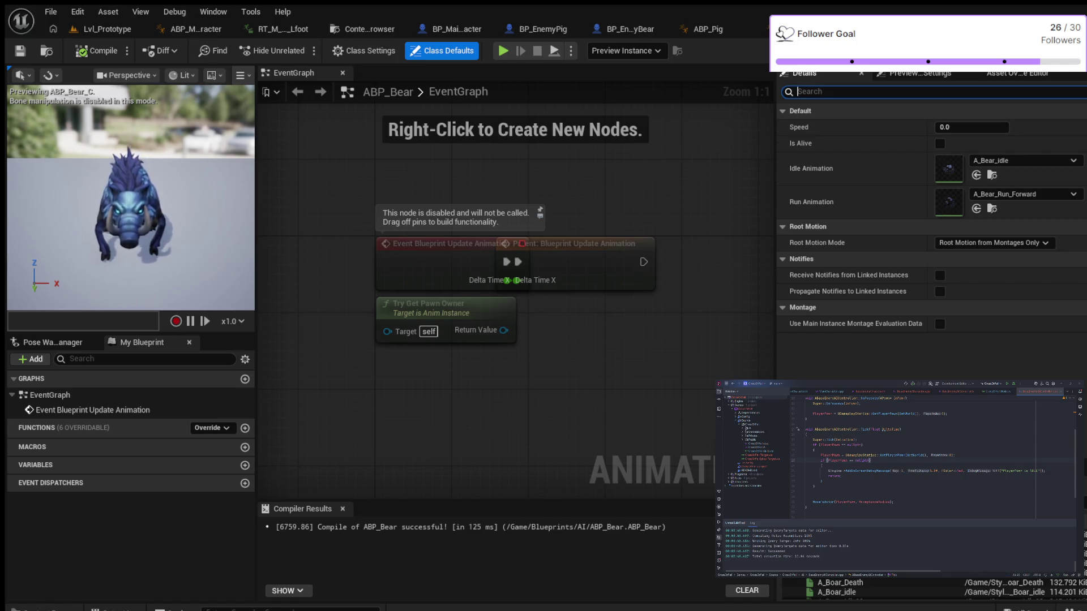
pyautogui.write('collsion')
pyautogui.press('BackSpace')
pyautogui.press('BackSpace')
pyautogui.press('BackSpace')
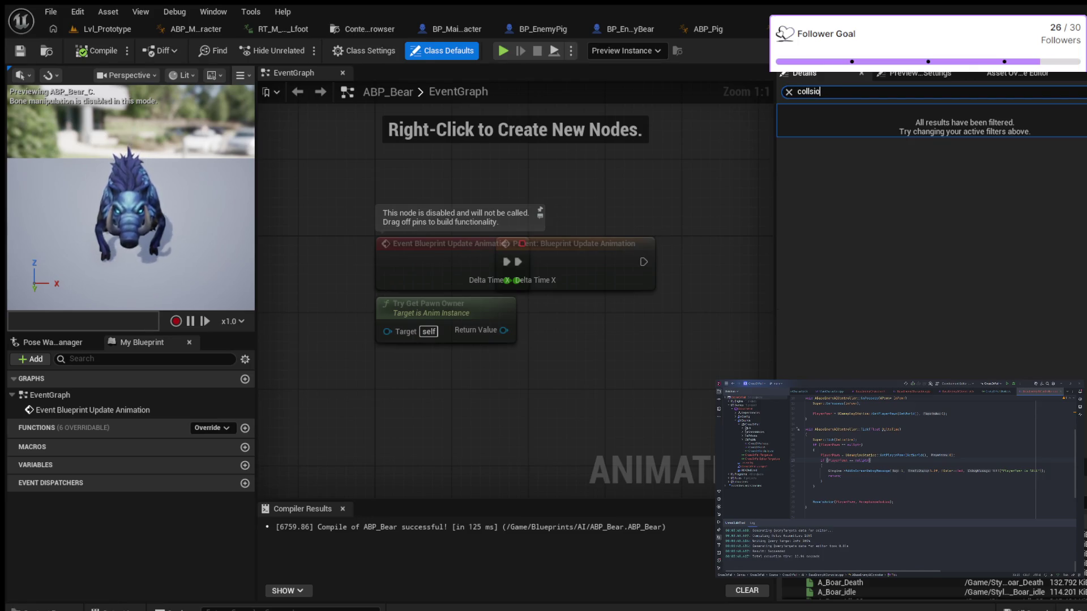
pyautogui.click(364, 50)
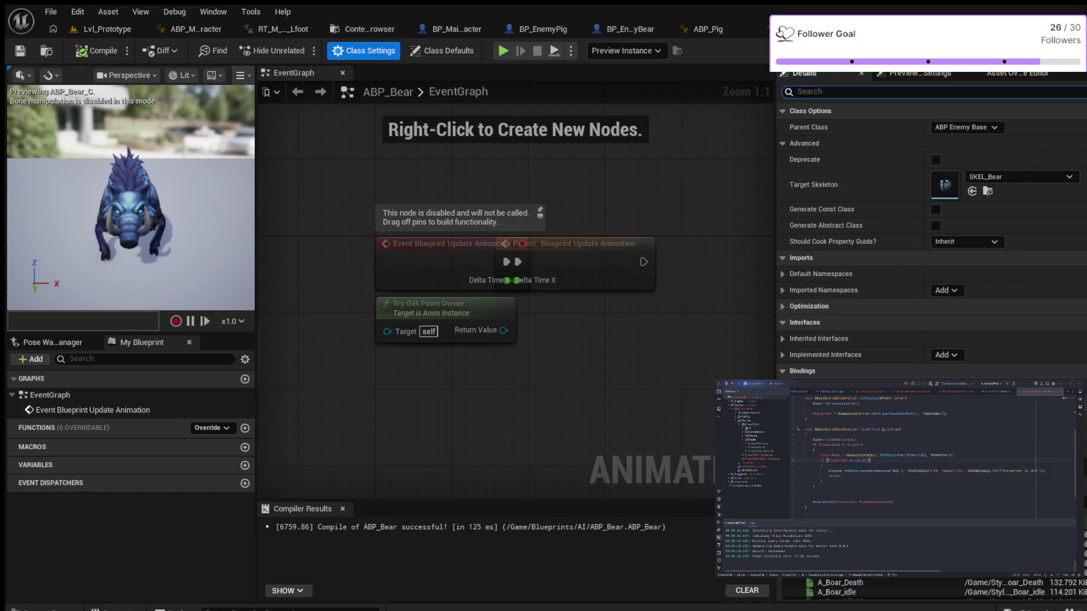
pyautogui.write('collisi8')
pyautogui.press('BackSpace')
pyautogui.write('on')
pyautogui.press('BackSpace')
pyautogui.press('BackSpace')
pyautogui.press('BackSpace')
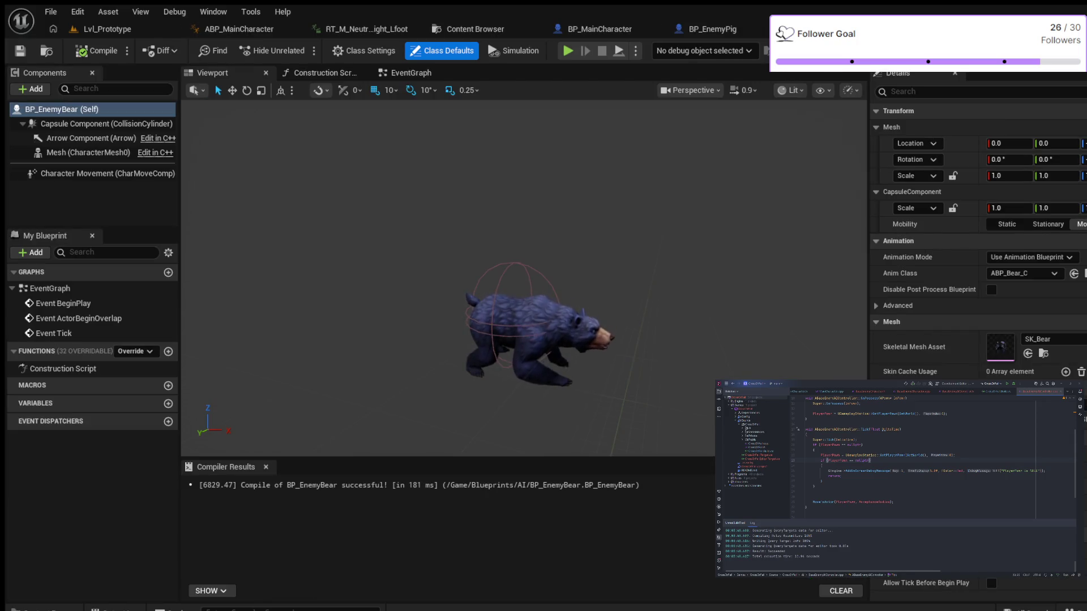
# Filter BP_EnemyBear's Class Defaults for 'collis' to reveal collision already ignoring WorldStatic and WorldDynamic
pyautogui.click(917, 91)
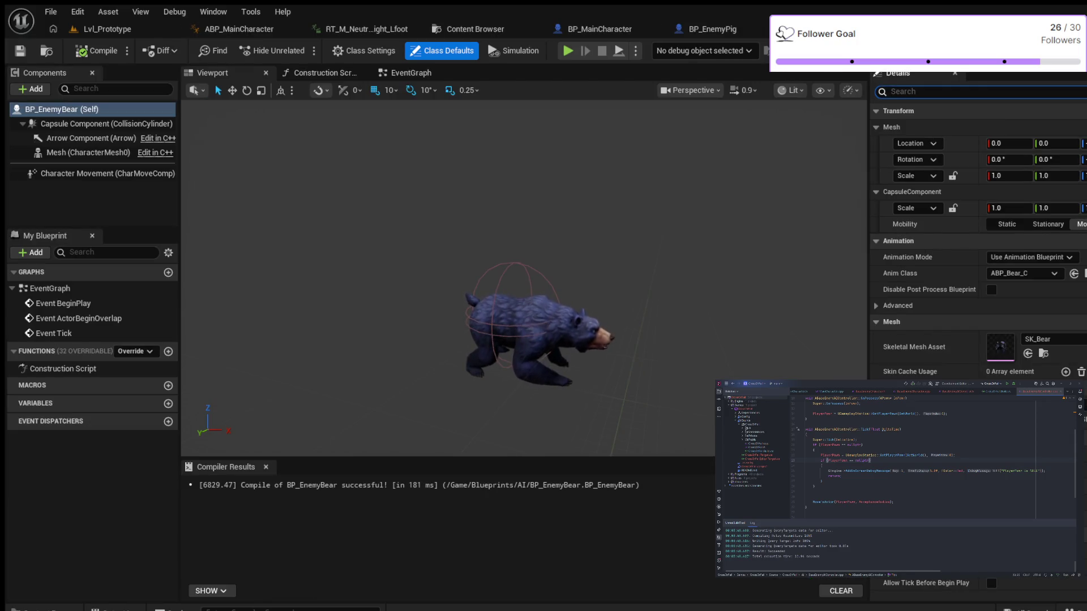
pyautogui.write('collison')
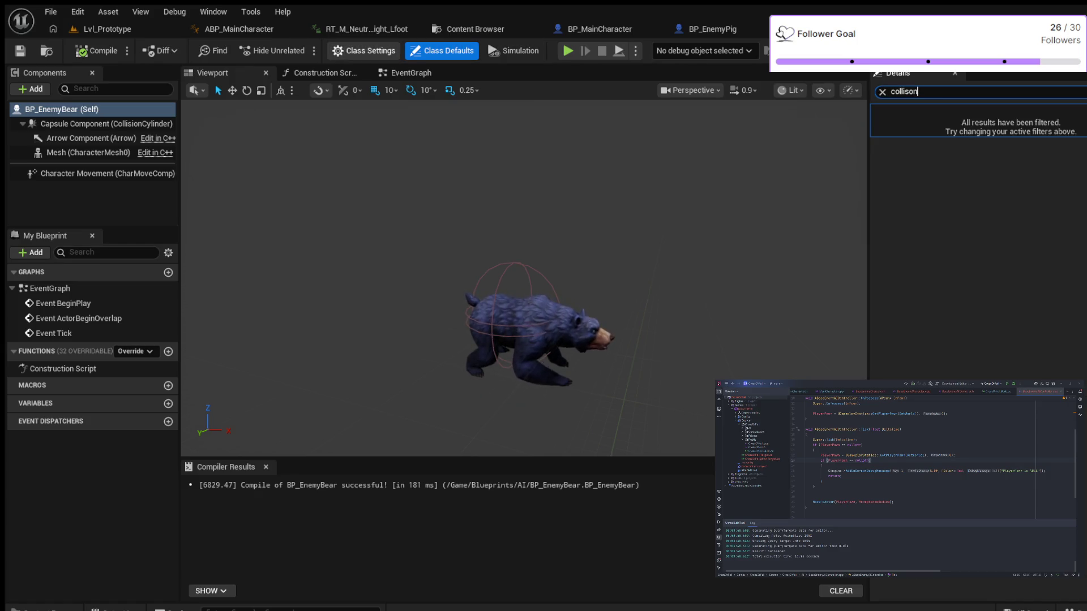
pyautogui.click(364, 50)
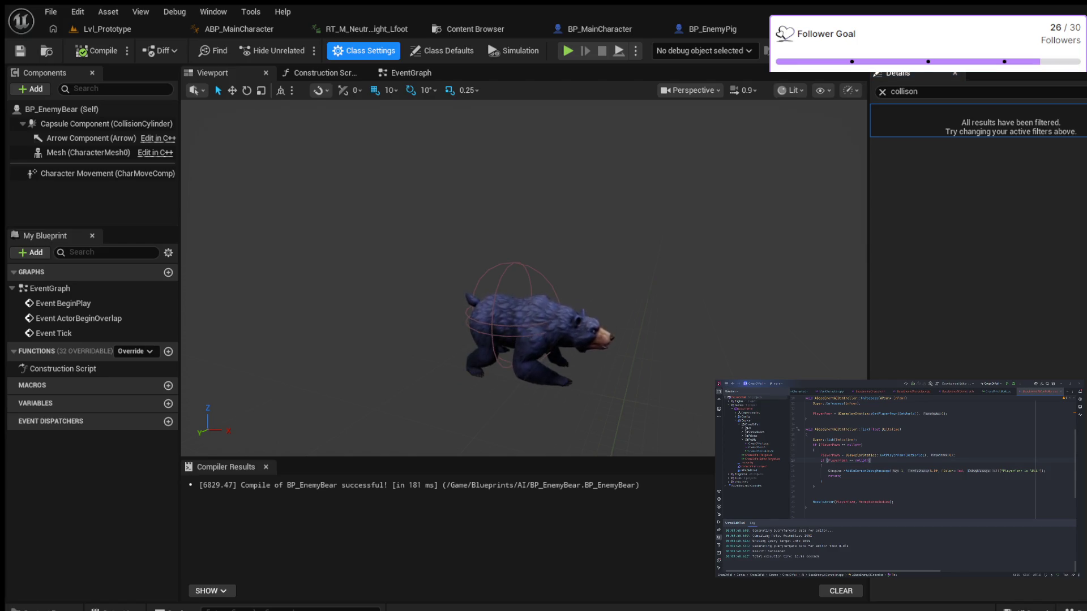
pyautogui.click(441, 51)
pyautogui.click(61, 109)
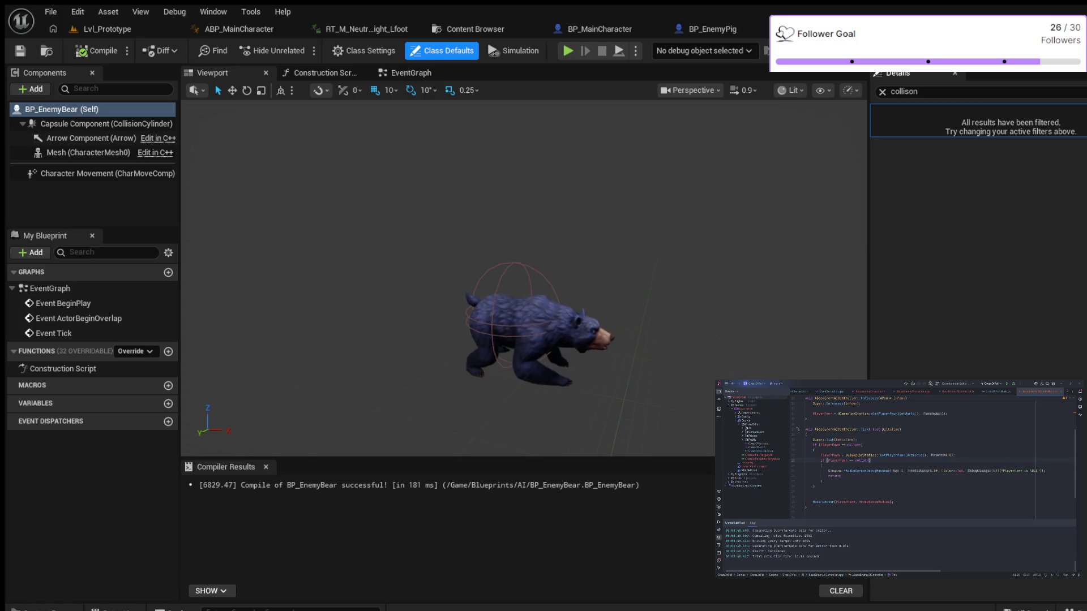
pyautogui.click(904, 91)
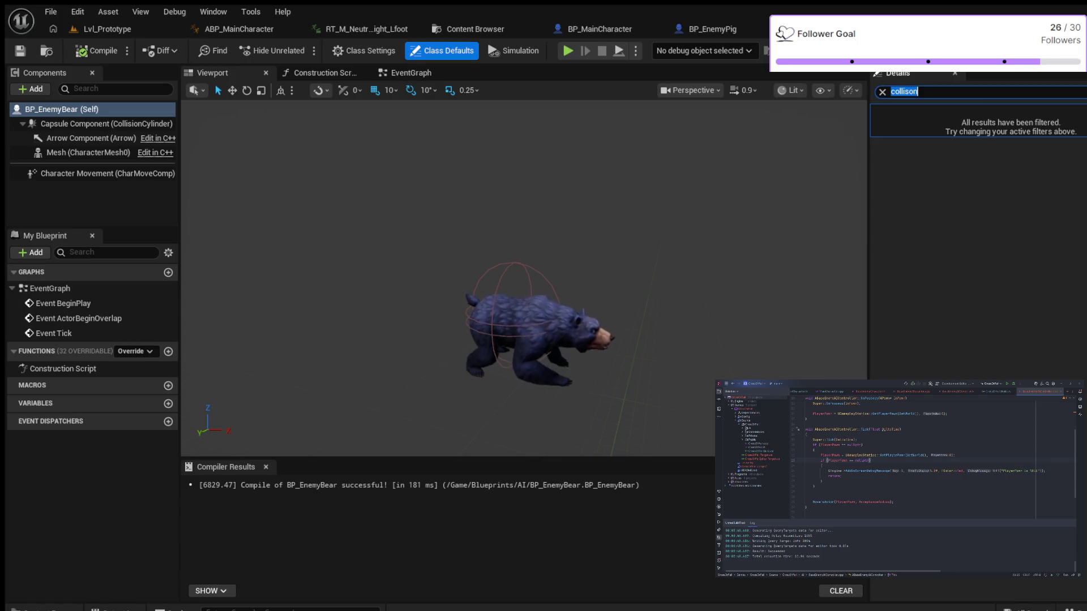
pyautogui.press('End')
pyautogui.press('BackSpace')
pyautogui.press('BackSpace')
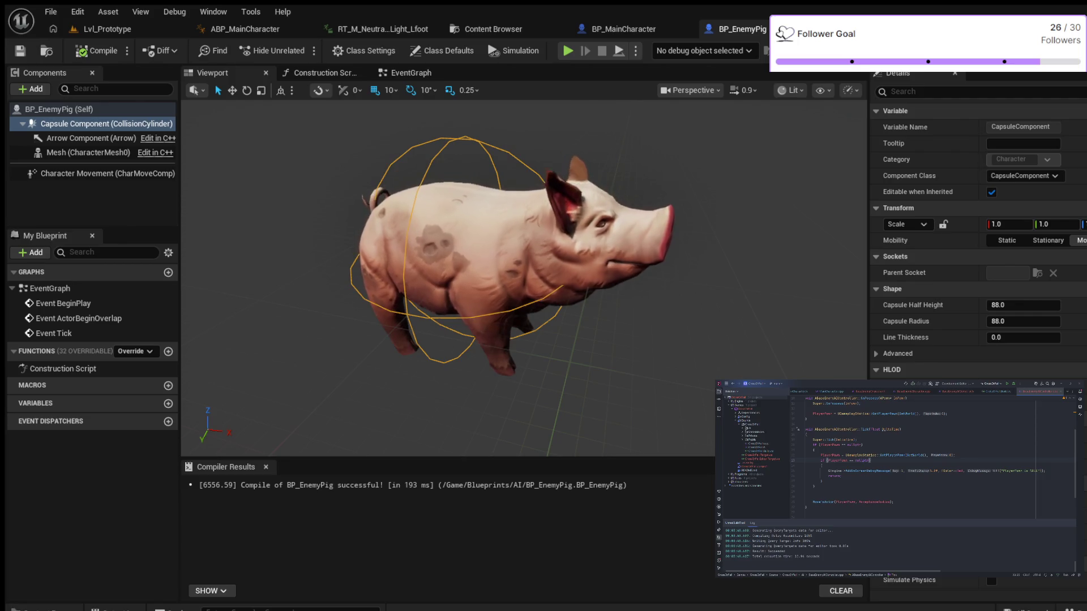
# Filter BP_EnemyPig for 'collision', set Custom ignoring WorldStatic and WorldDynamic, and compile
pyautogui.click(906, 91)
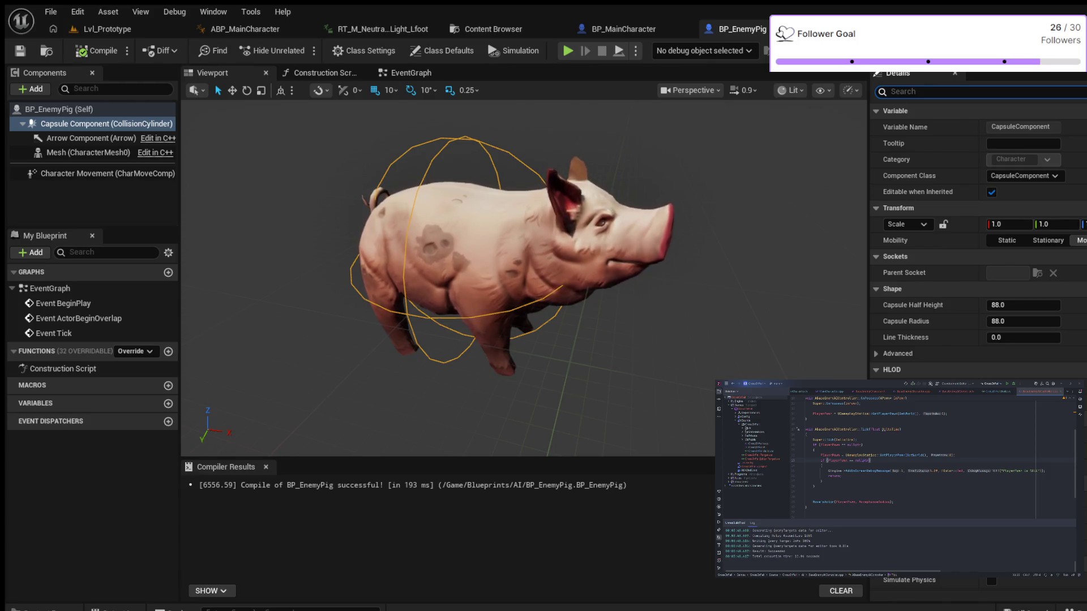
pyautogui.write('colli')
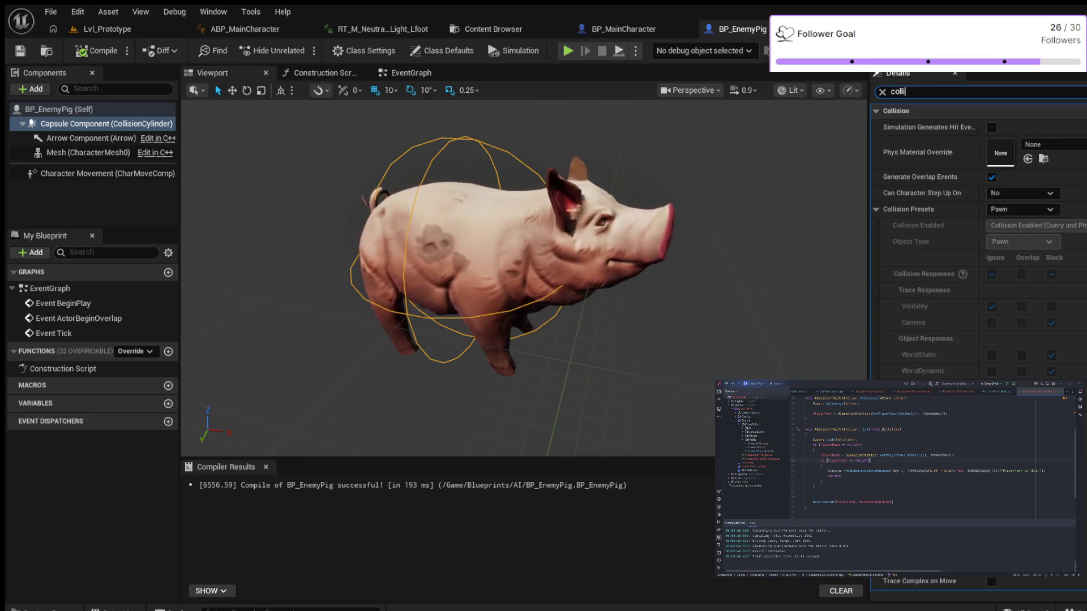
pyautogui.write('sion')
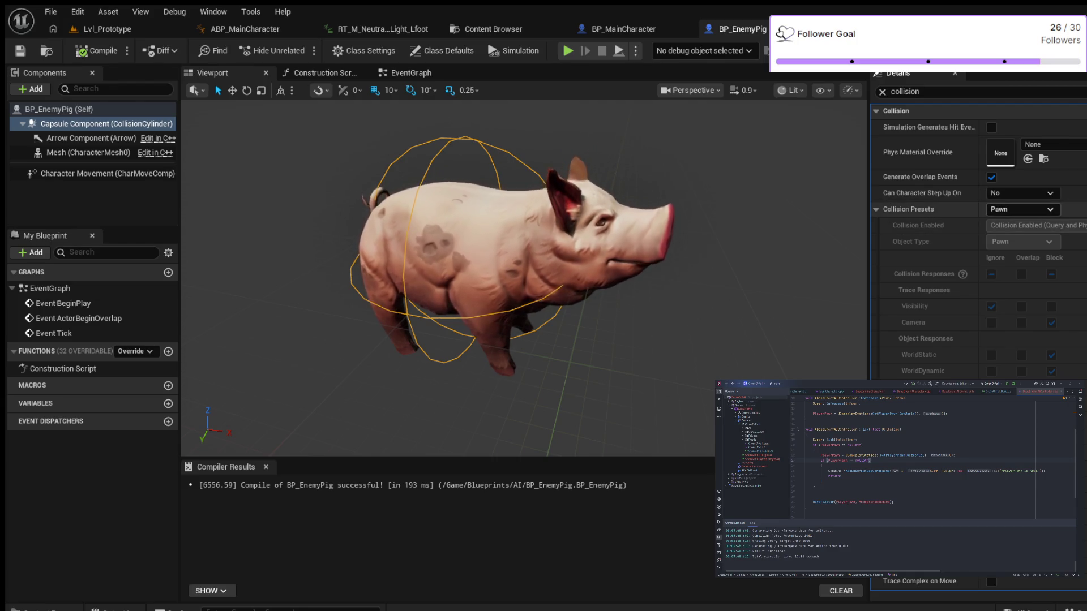
pyautogui.click(1022, 209)
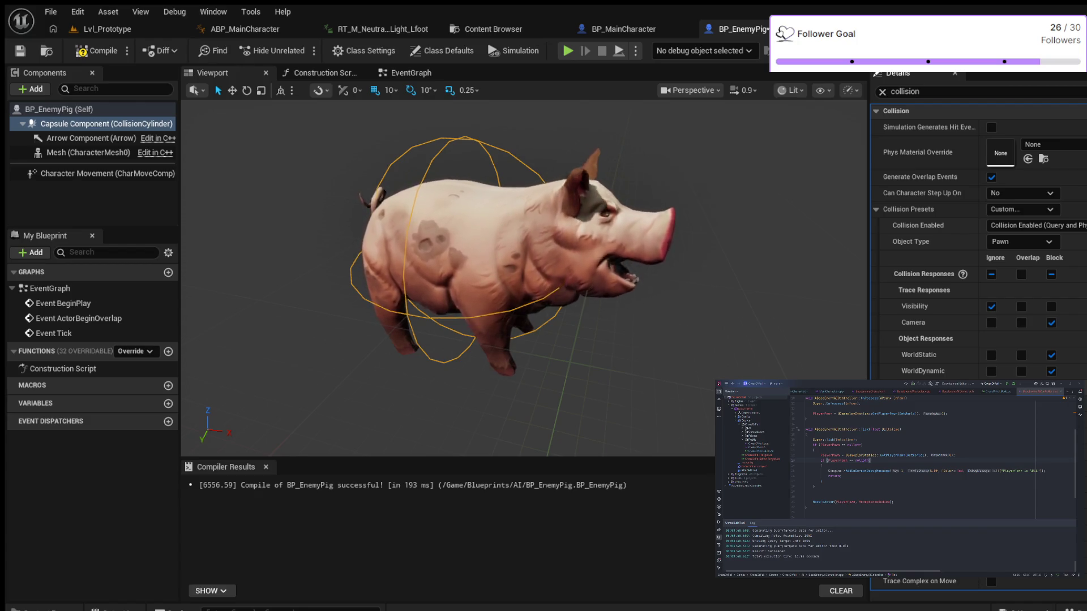
pyautogui.click(991, 371)
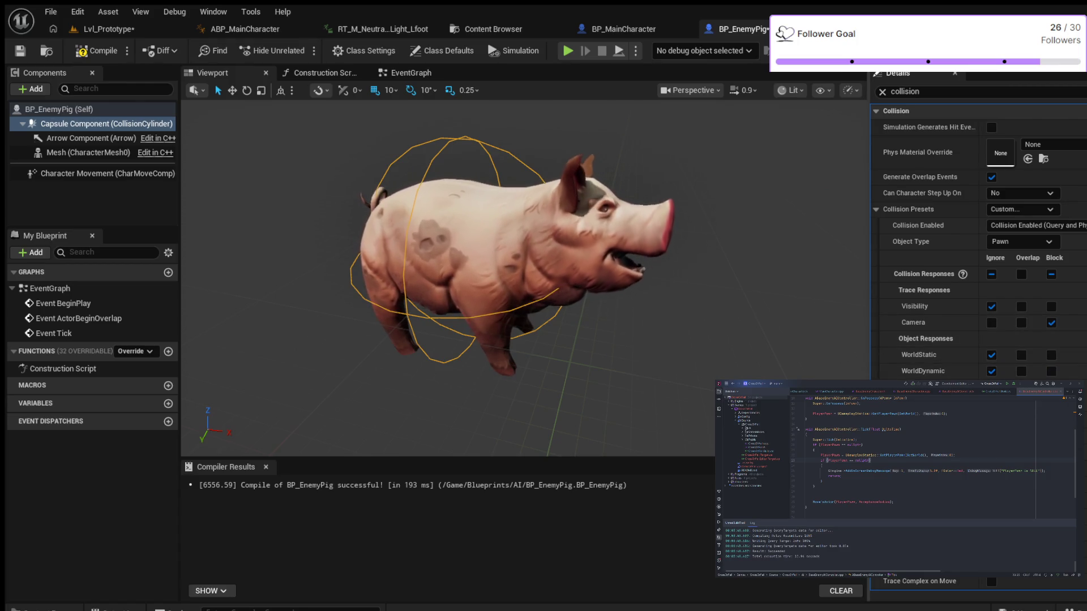
pyautogui.click(97, 51)
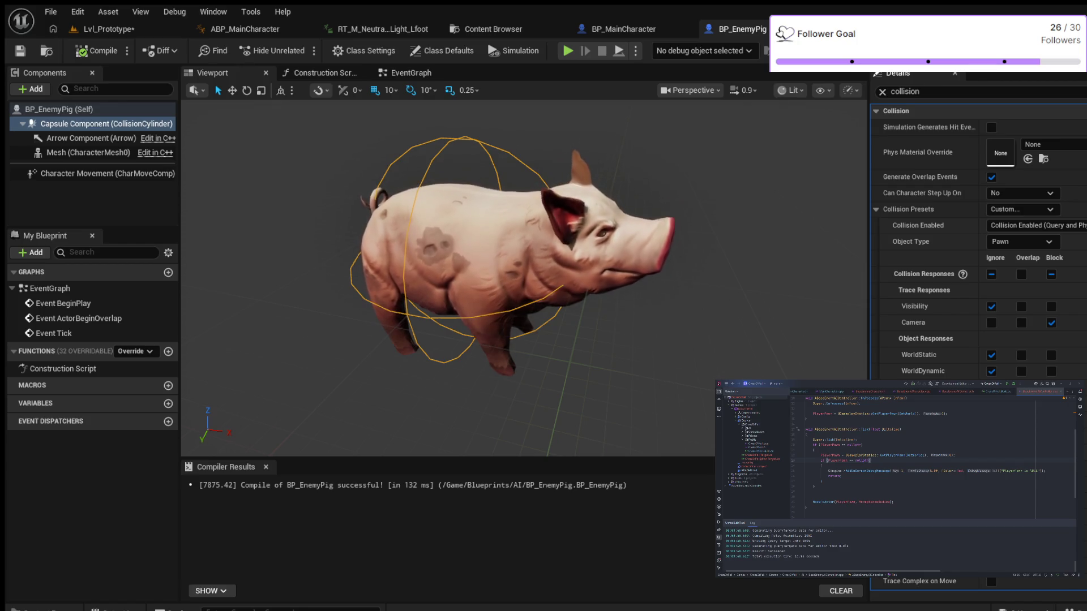
pyautogui.click(781, 29)
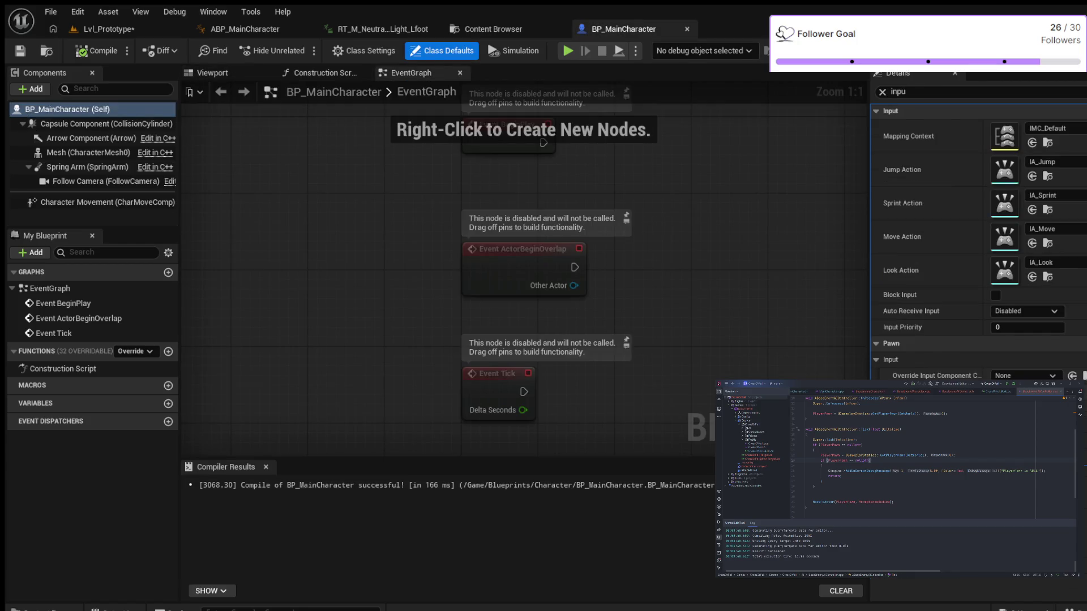
# Browse the creature bundle's Bat, Bear, Boar, Cat, Chicken and Cow blueprint folders
pyautogui.hotkey('ctrl', 'space')
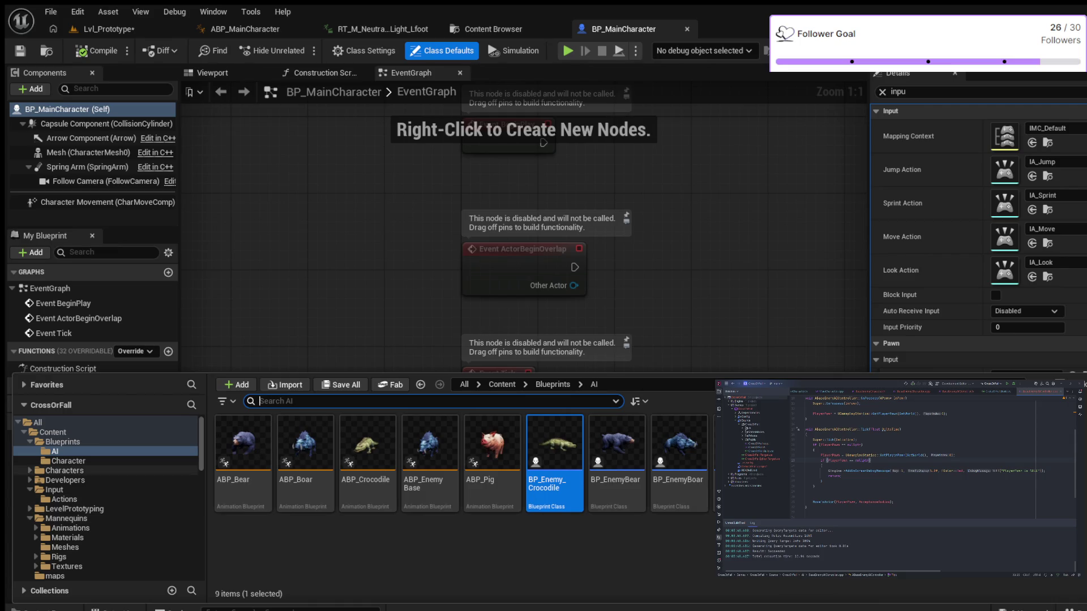
pyautogui.scroll(-3, 108, 498)
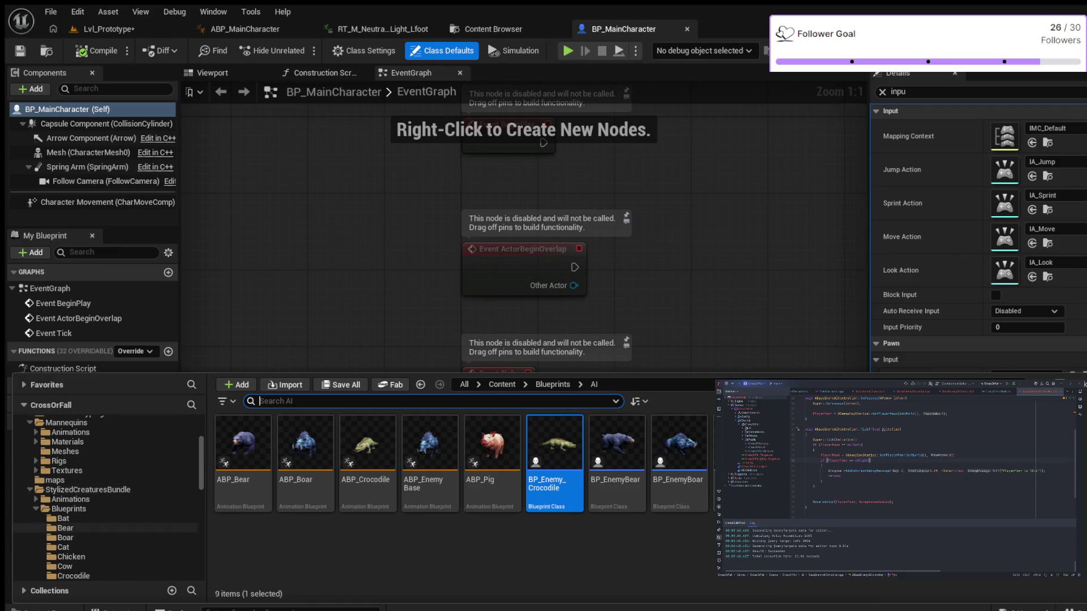
pyautogui.click(64, 518)
pyautogui.scroll(-1, 107, 498)
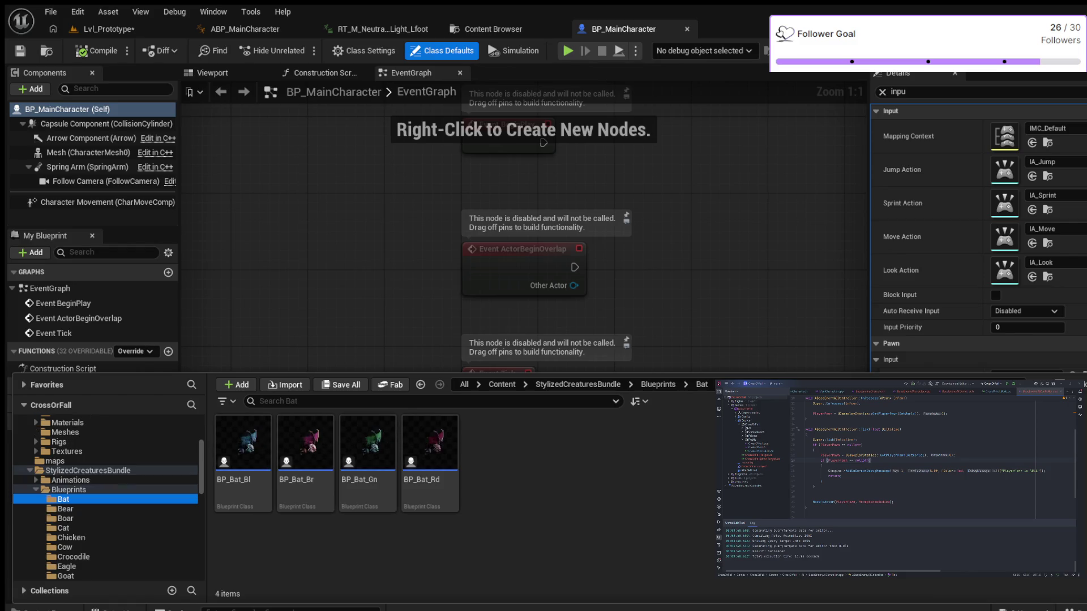
pyautogui.click(65, 509)
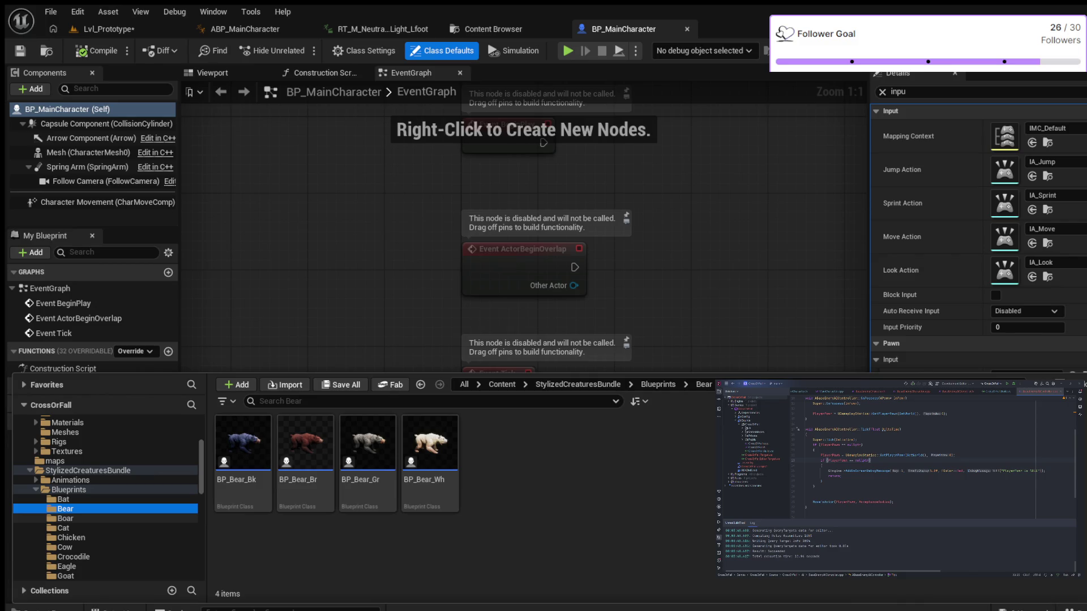
pyautogui.click(66, 518)
pyautogui.click(63, 528)
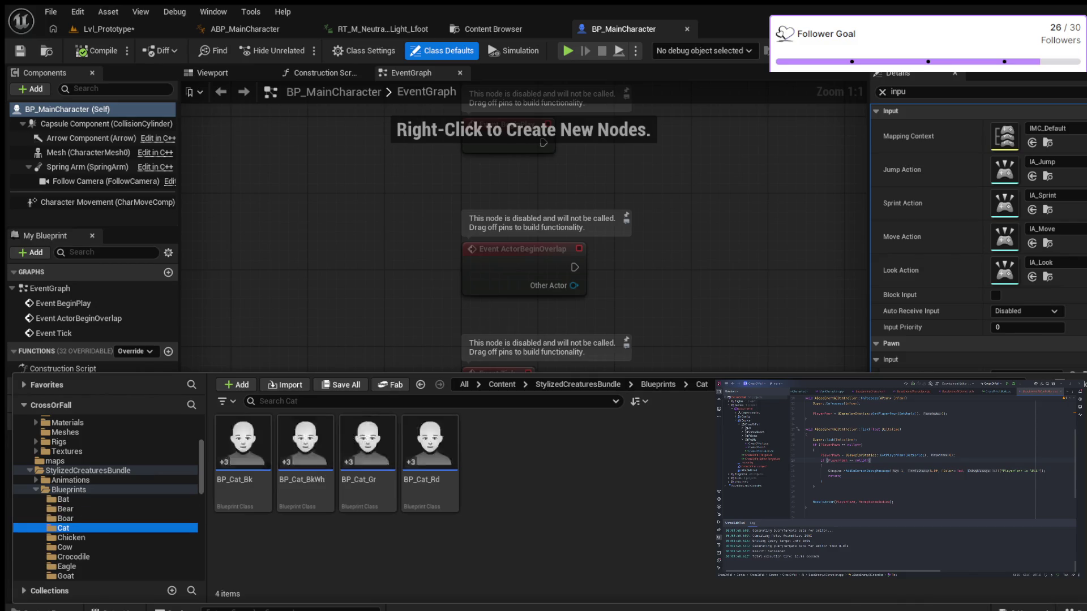
pyautogui.scroll(-1, 107, 498)
pyautogui.click(65, 519)
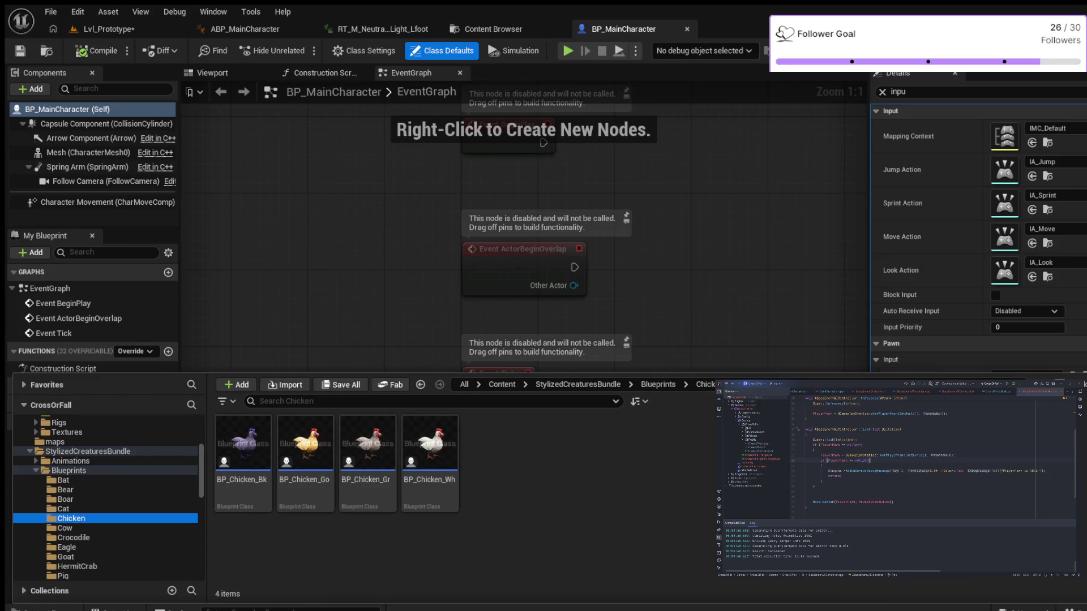
pyautogui.click(64, 528)
# Browse the Crocodile, Eagle, Goat, Hermit Crab, Pig, Sheep, Small Dinosaur, Snail, Snake and Spider folders
pyautogui.scroll(-1, 108, 498)
pyautogui.click(73, 519)
pyautogui.click(67, 528)
pyautogui.scroll(-1, 108, 498)
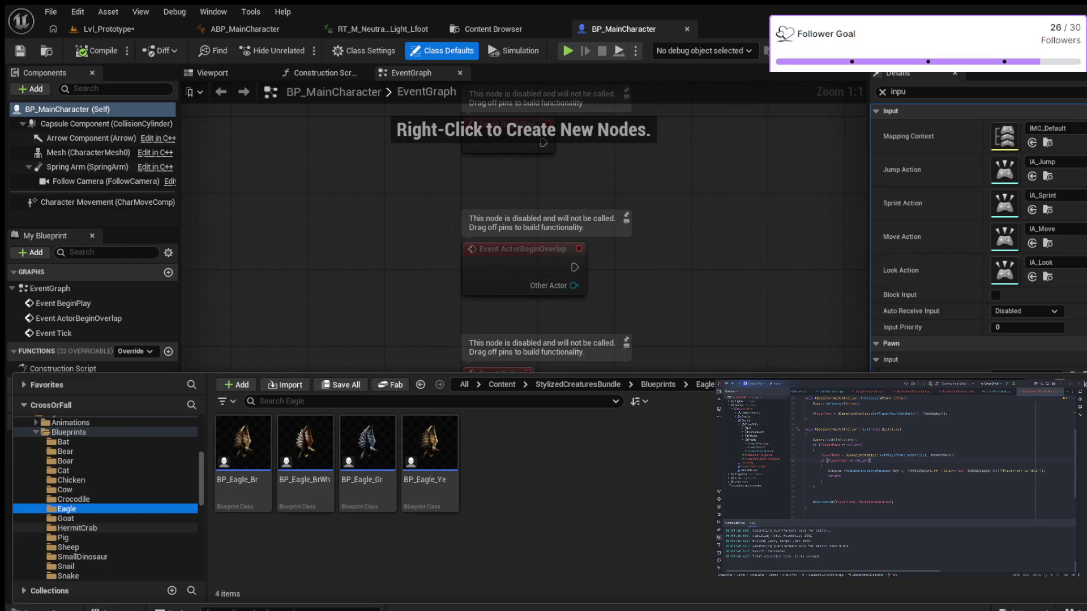
pyautogui.click(66, 518)
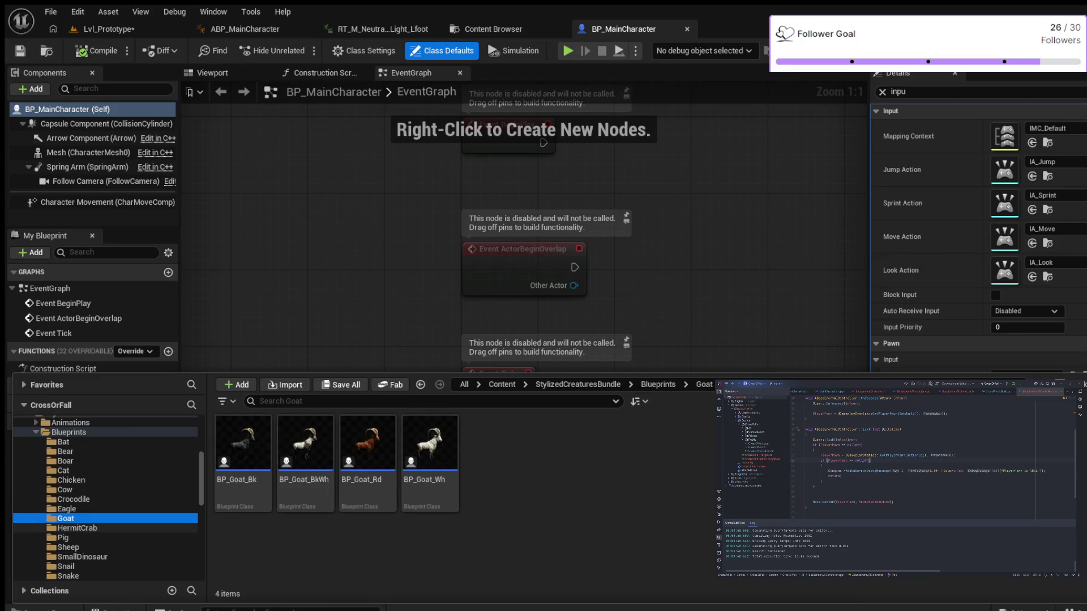
pyautogui.click(77, 528)
pyautogui.click(63, 538)
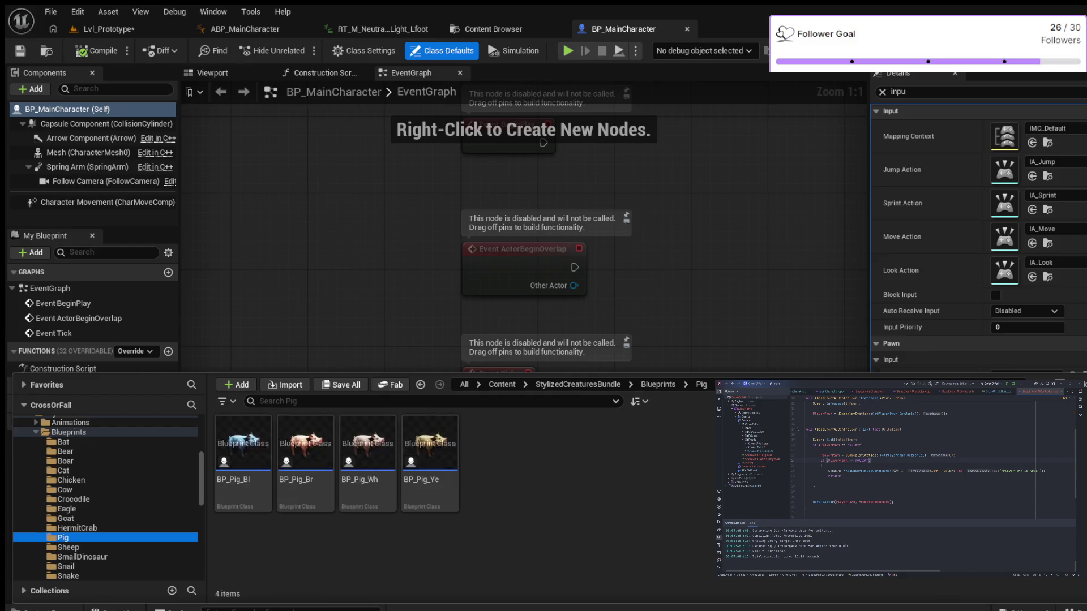
pyautogui.scroll(-1, 108, 498)
pyautogui.click(68, 528)
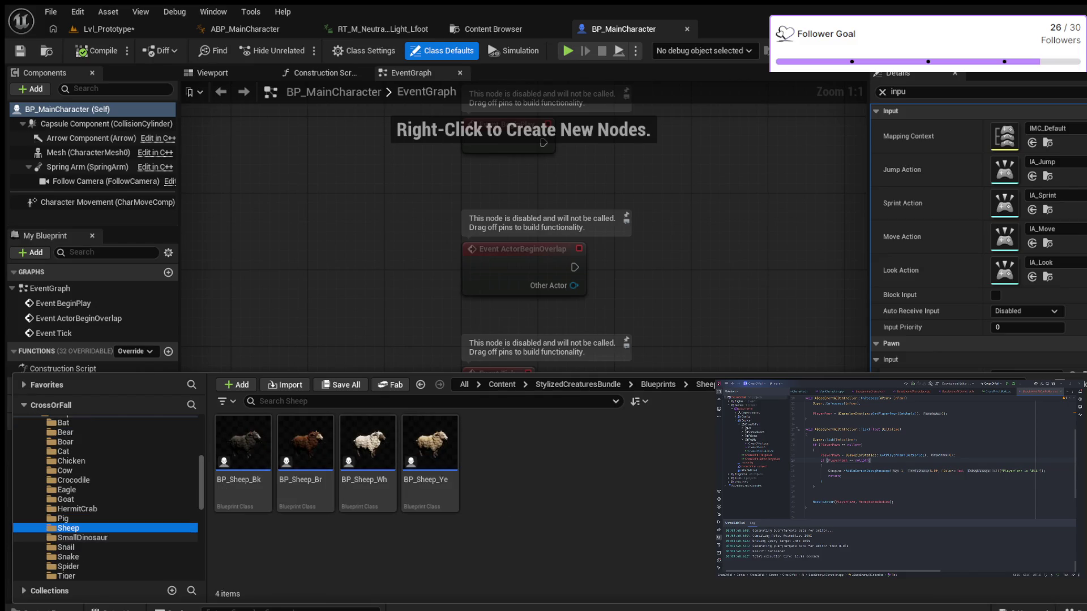
pyautogui.click(82, 538)
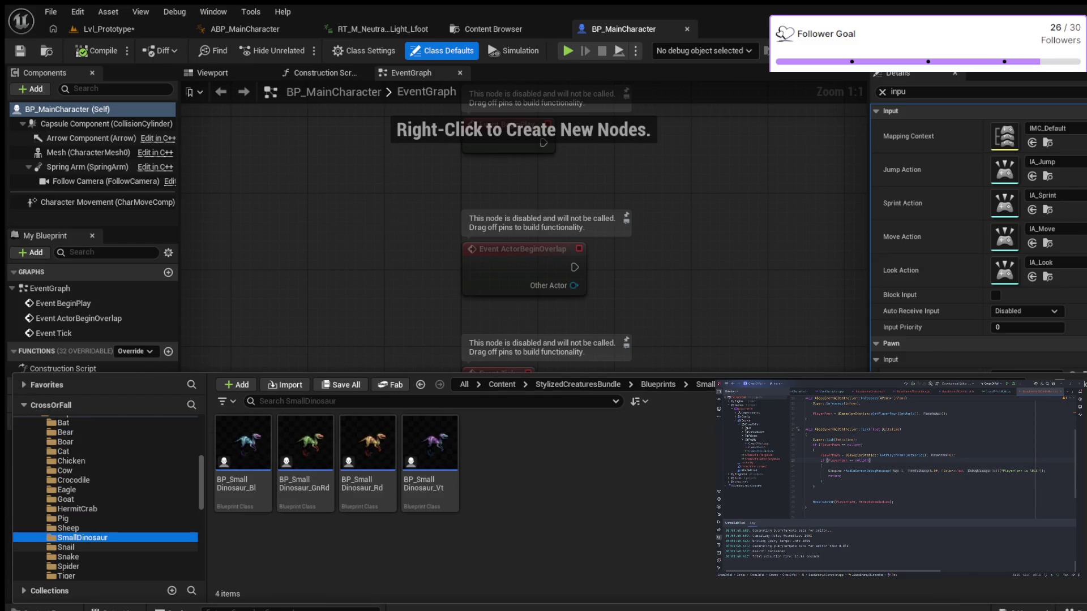
pyautogui.click(65, 547)
pyautogui.scroll(-1, 106, 498)
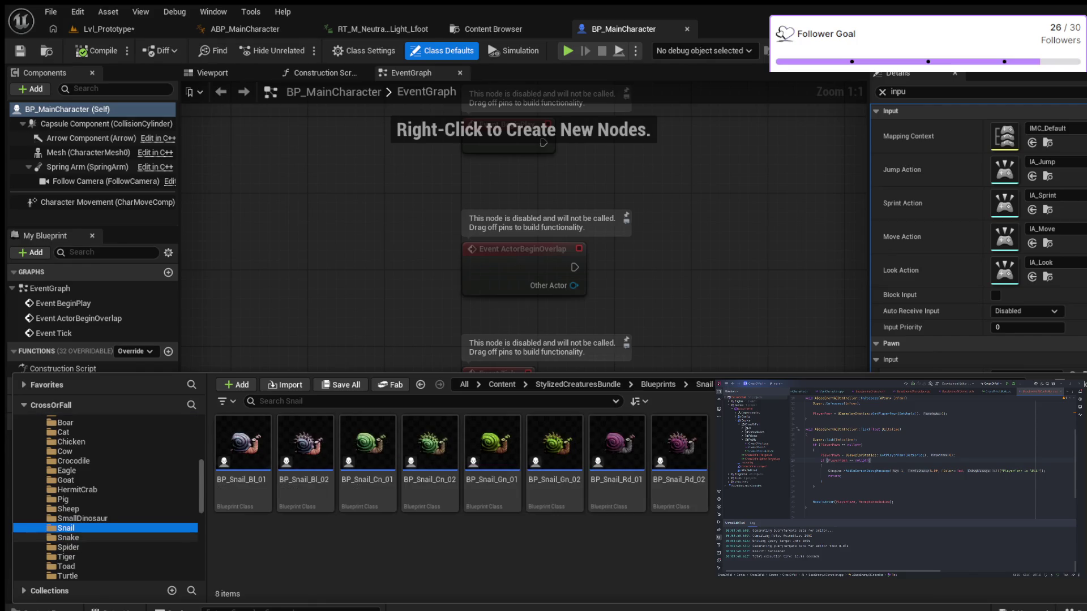
pyautogui.click(68, 538)
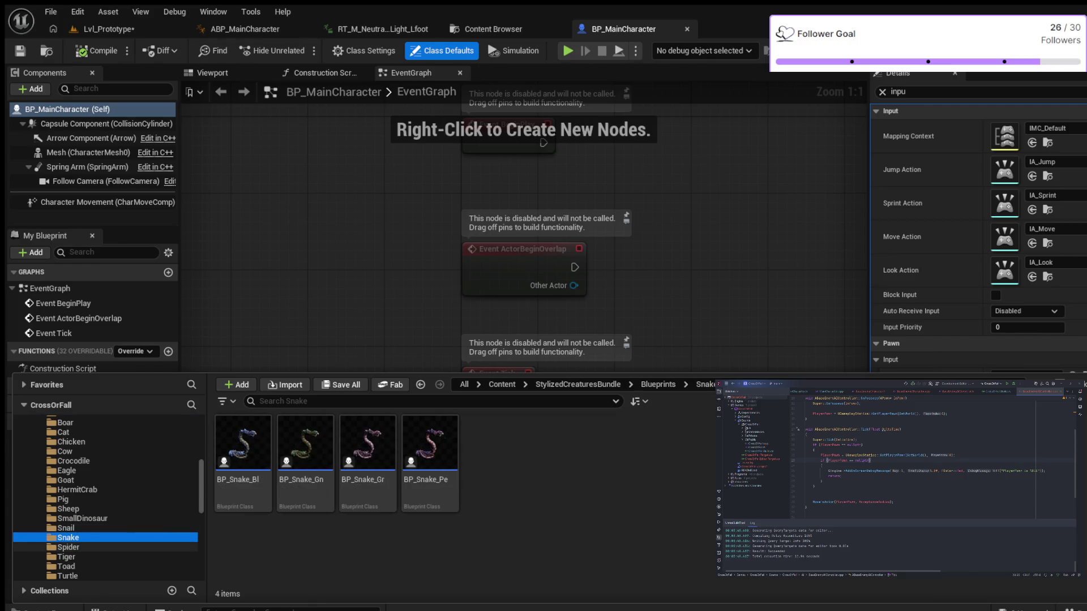
pyautogui.click(68, 547)
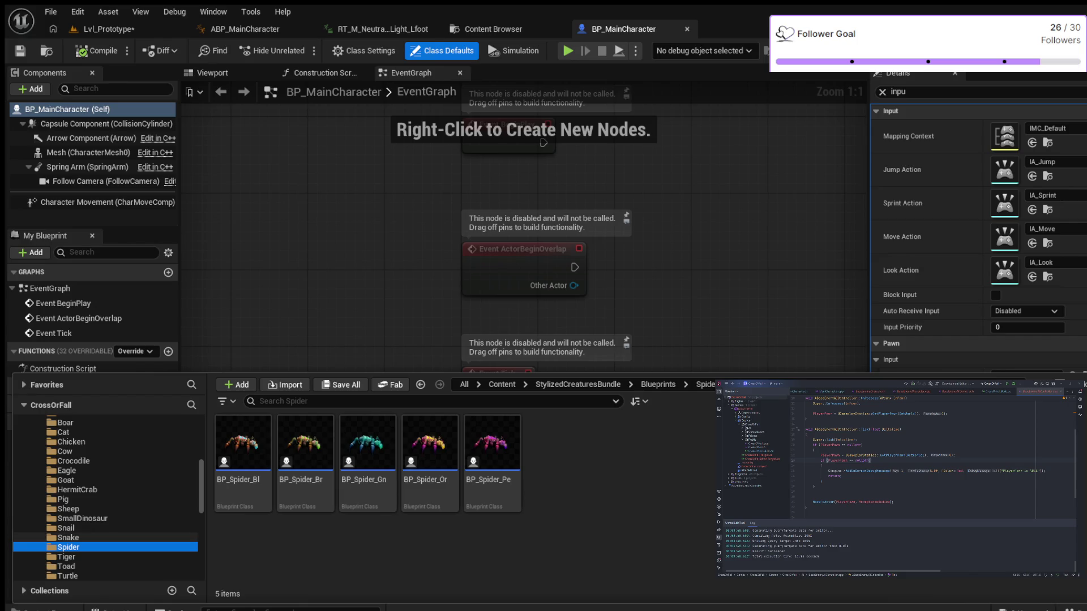
# Go to C++ Classes/CrossOrFall/AI and select the BaseEnemyCharacter class
pyautogui.scroll(-6, 107, 480)
pyautogui.scroll(-3, 108, 498)
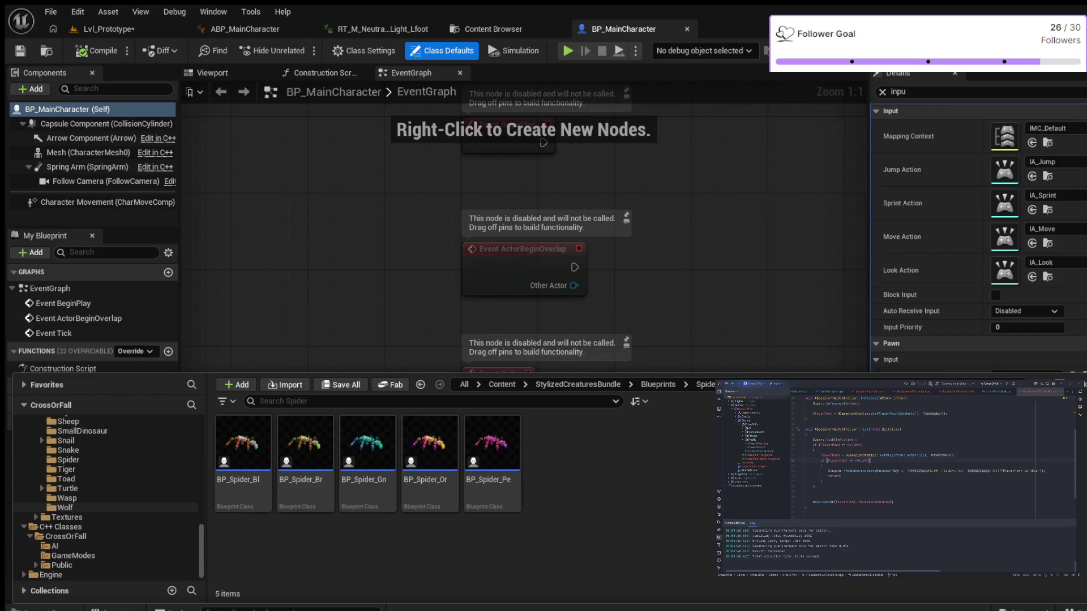
pyautogui.click(55, 546)
pyautogui.click(306, 453)
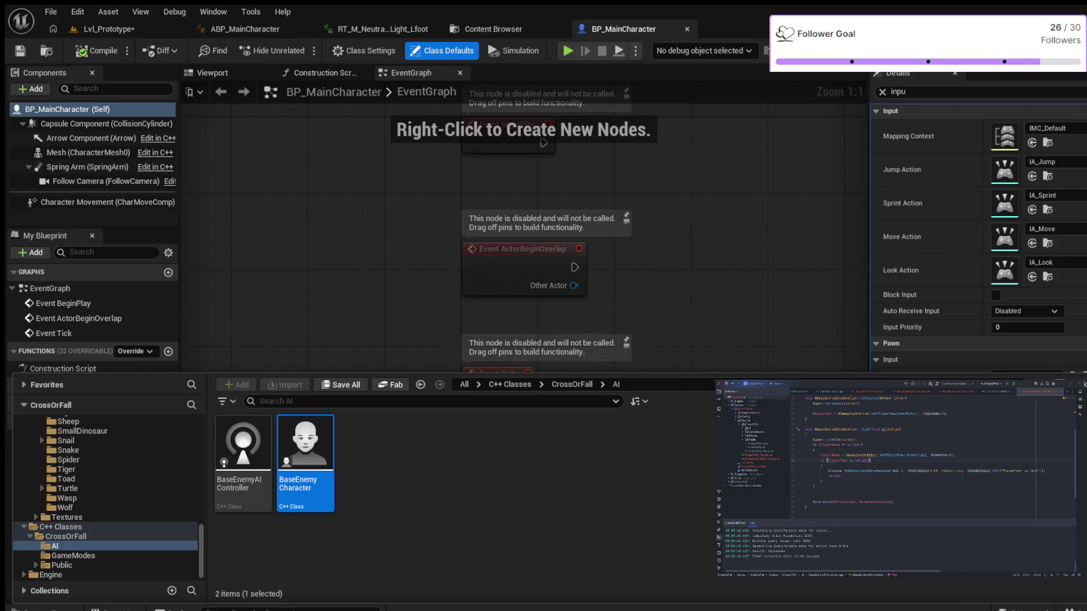
# Hide the Content Drawer to clear the workspace
pyautogui.hotkey('ctrl', 'space')
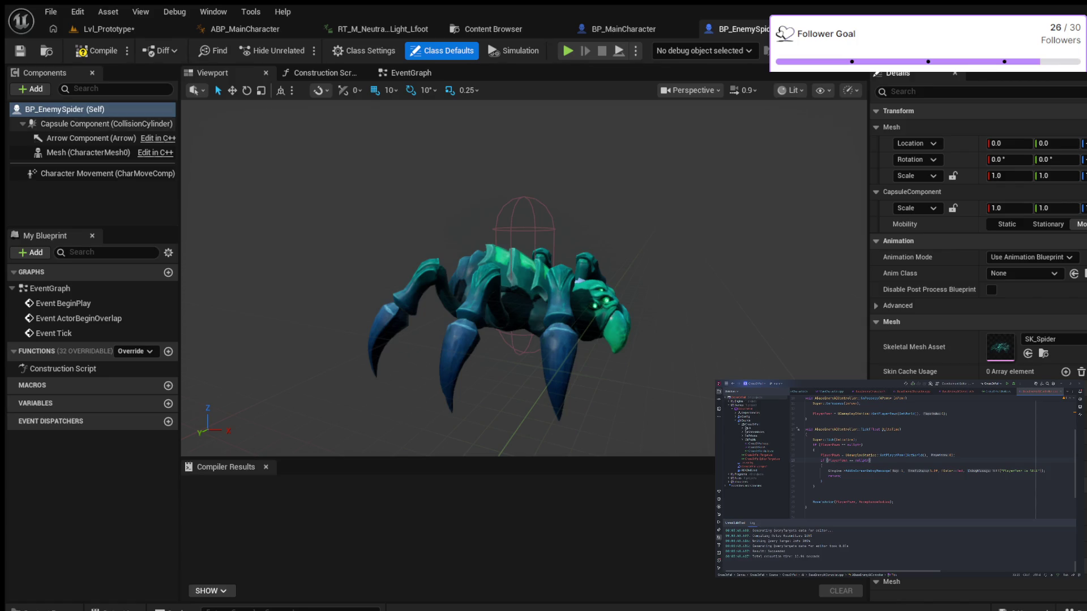
# Set the spider's Capsule Component radius to 88
pyautogui.click(106, 124)
pyautogui.click(1023, 321)
pyautogui.write('88')
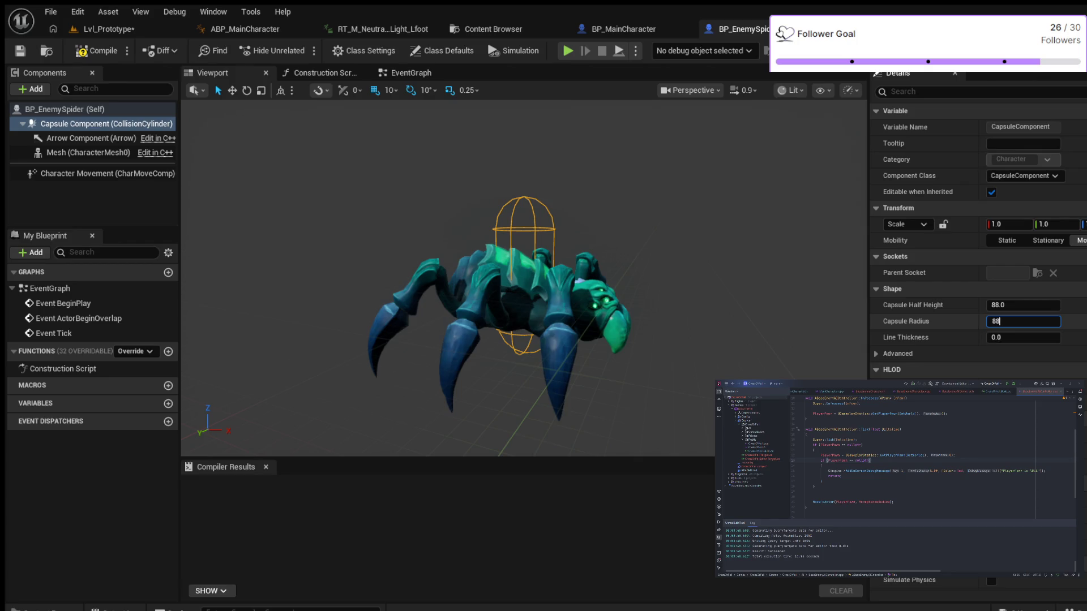
pyautogui.press('Return')
# Reopen the Content Drawer on the Content/Blueprints/AI folder
pyautogui.hotkey('ctrl', 'space')
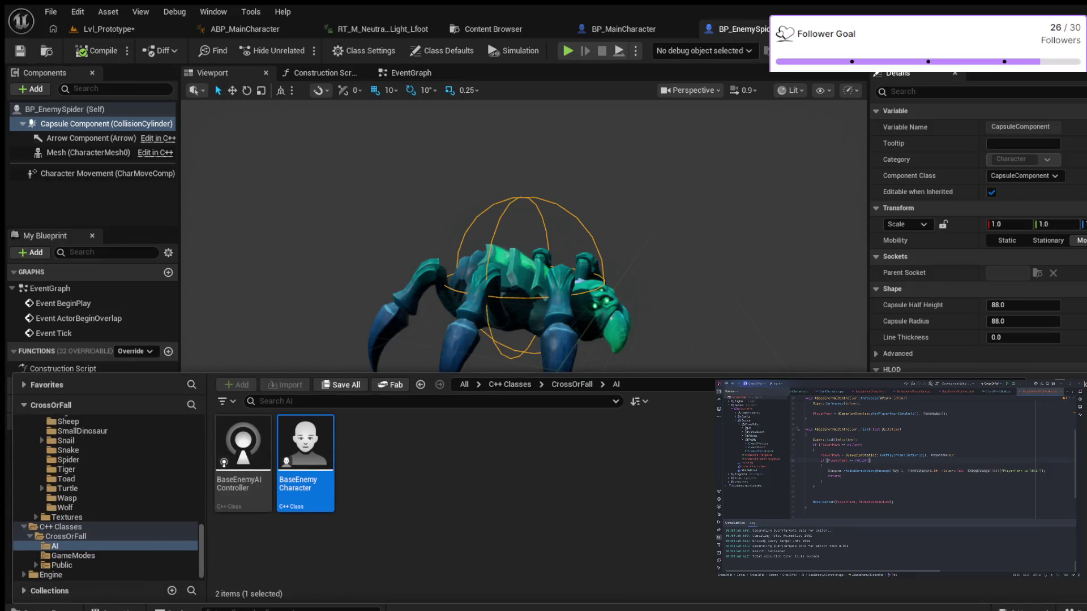
pyautogui.scroll(10, 107, 498)
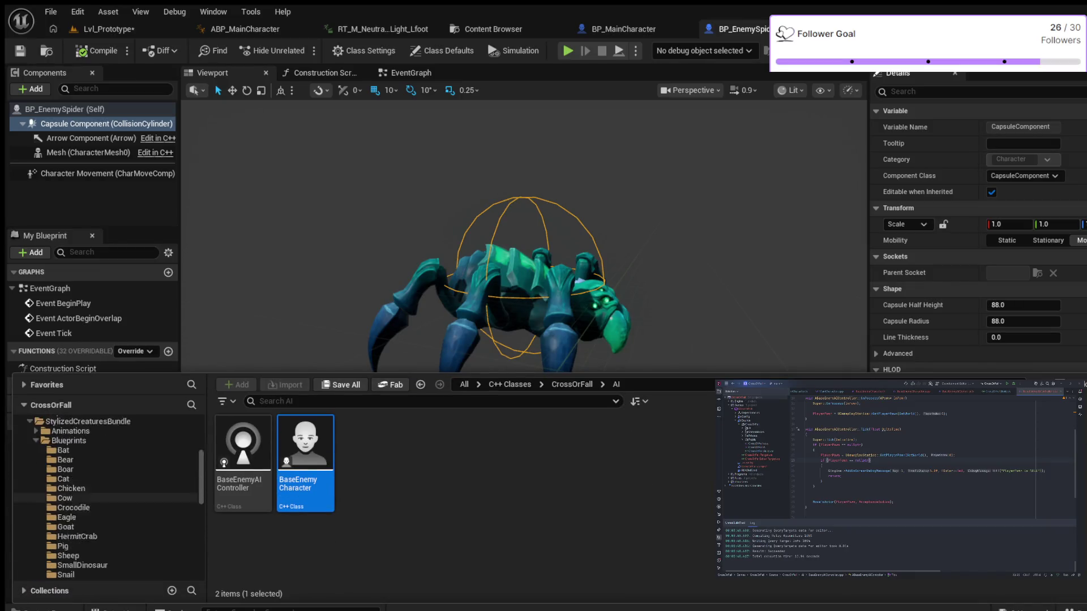
pyautogui.scroll(3, 108, 499)
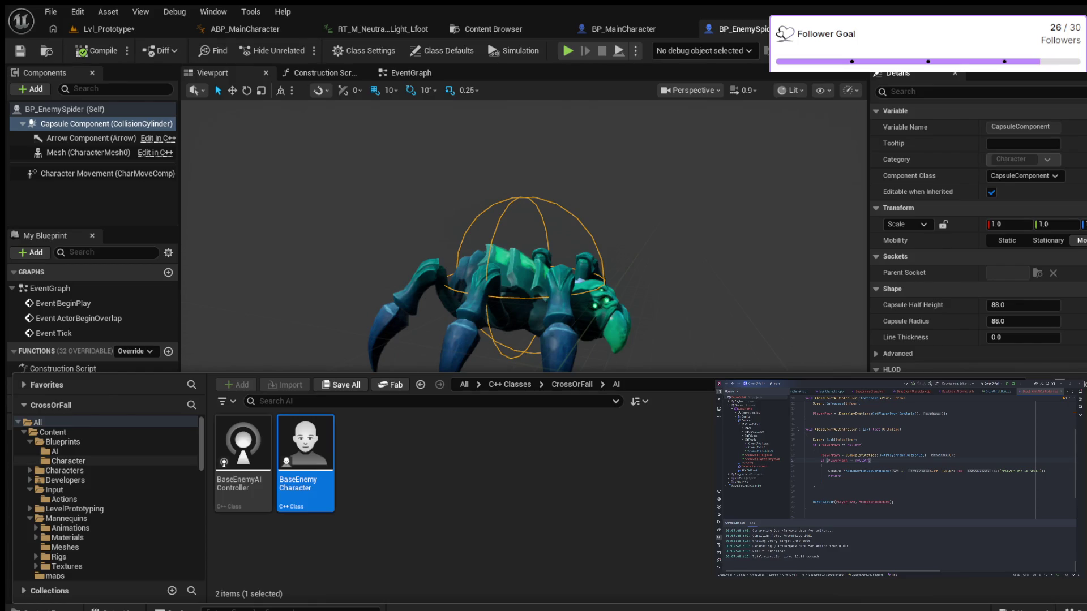
pyautogui.click(55, 451)
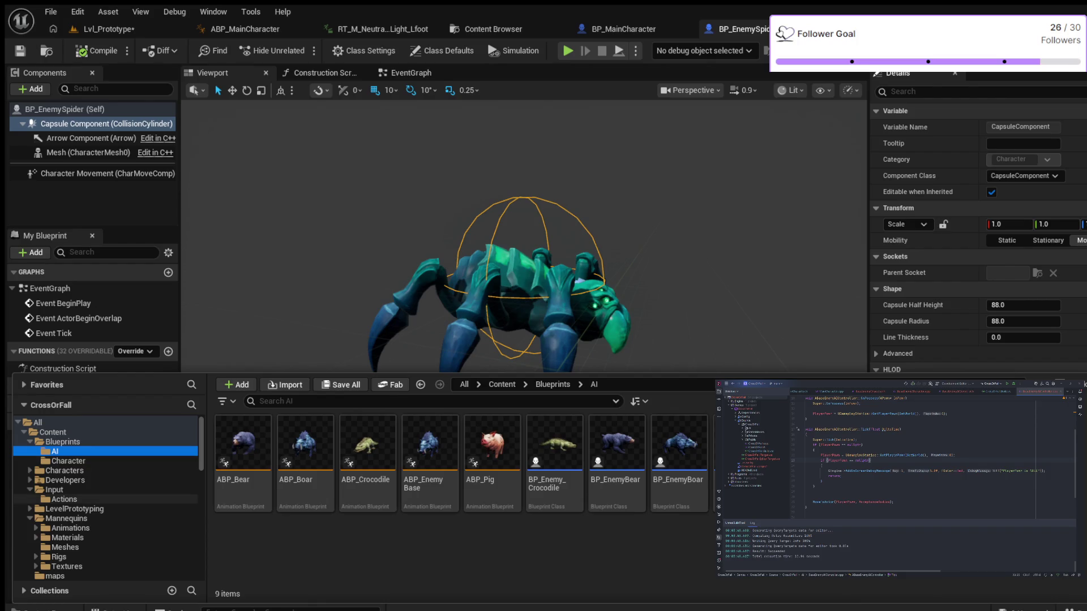
# Look through the C++ enemy AI classes folder
pyautogui.scroll(-8, 108, 499)
pyautogui.scroll(-4, 107, 498)
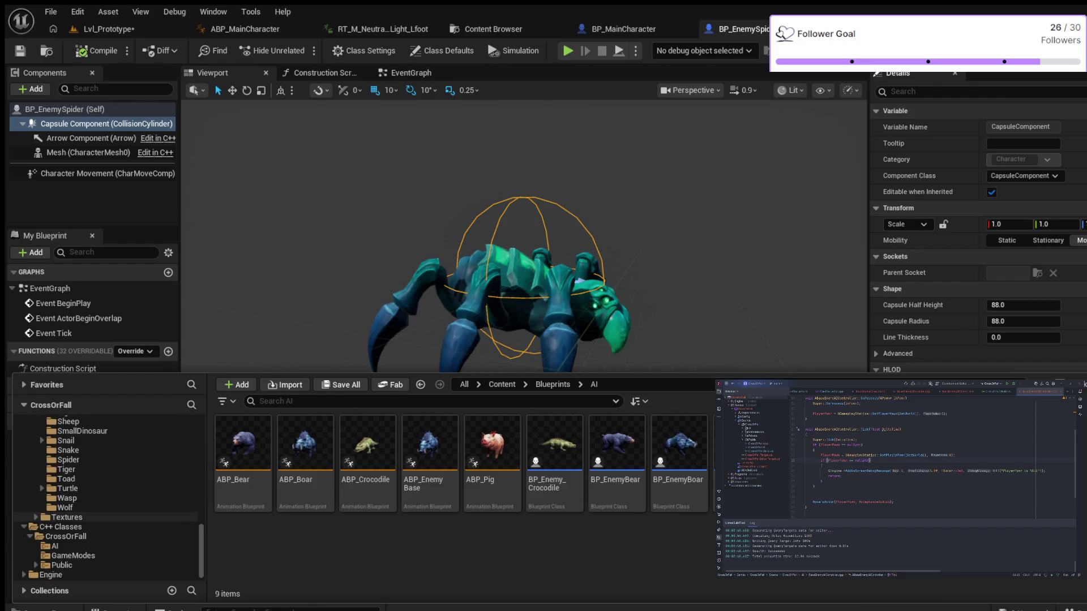
pyautogui.click(54, 546)
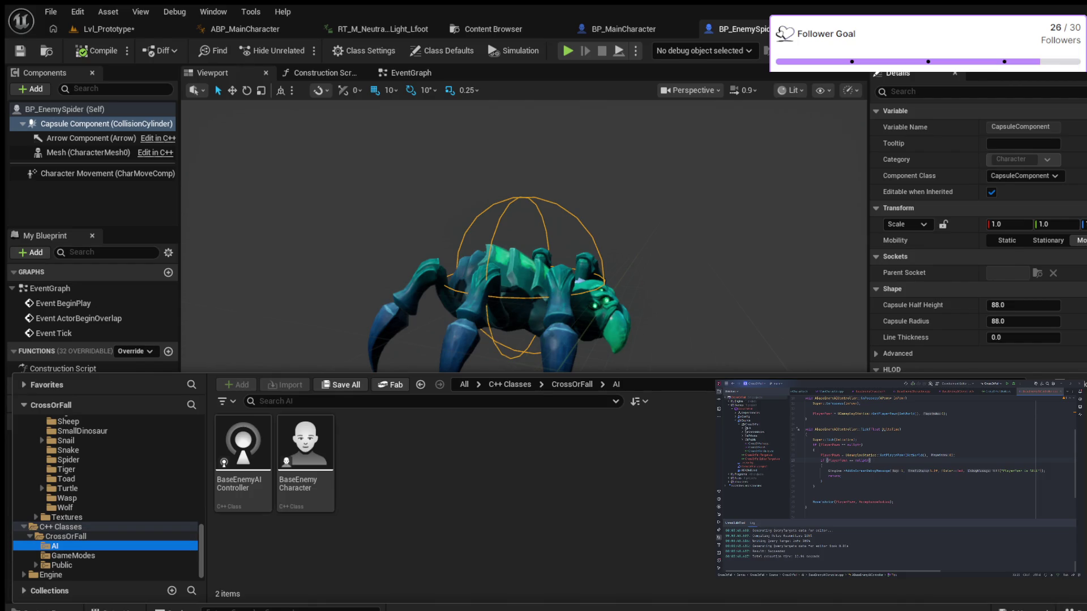
pyautogui.scroll(5, 107, 527)
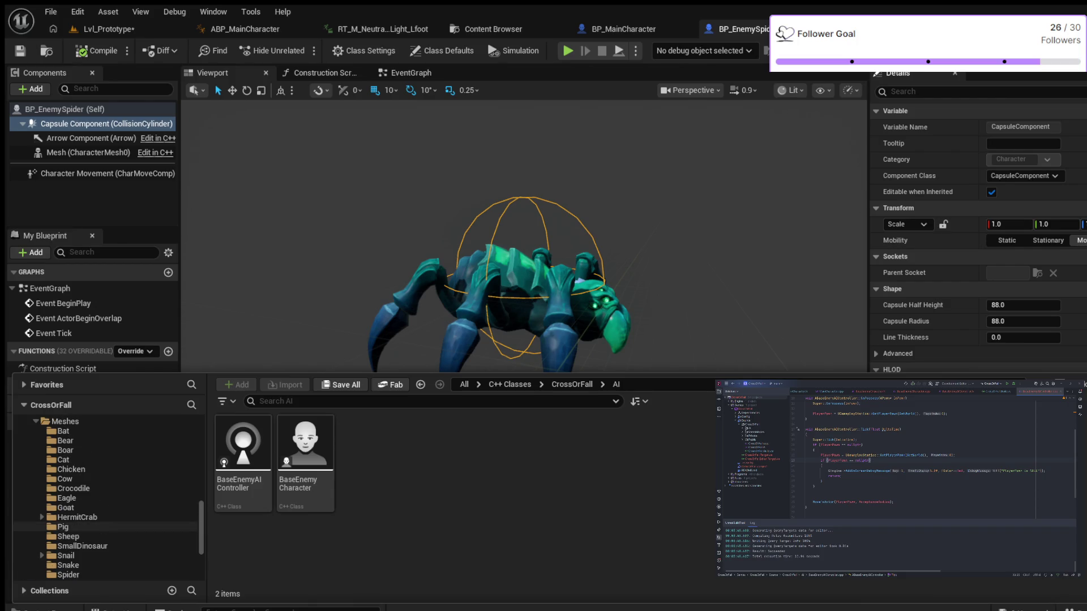
pyautogui.scroll(10, 108, 523)
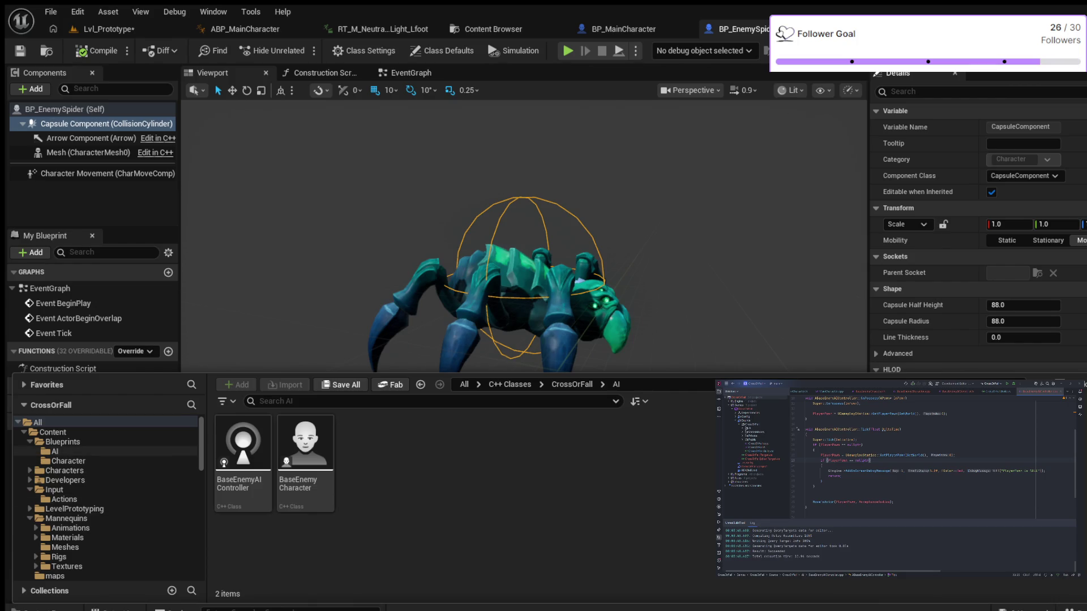
# Go back to Blueprints/AI and show BP_EnemySpider's Class Defaults
pyautogui.click(55, 451)
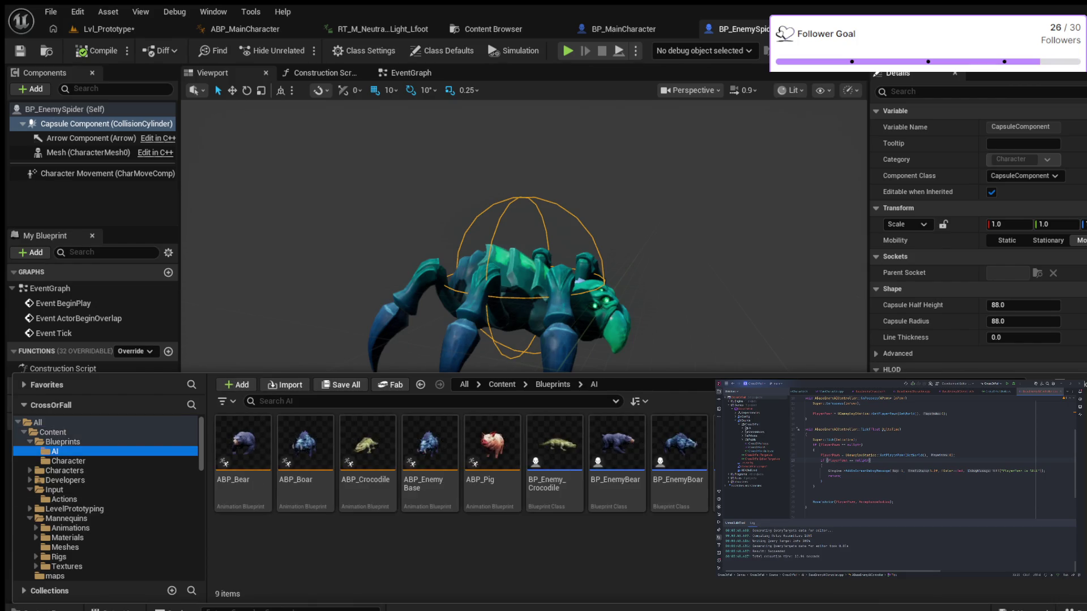
pyautogui.click(62, 442)
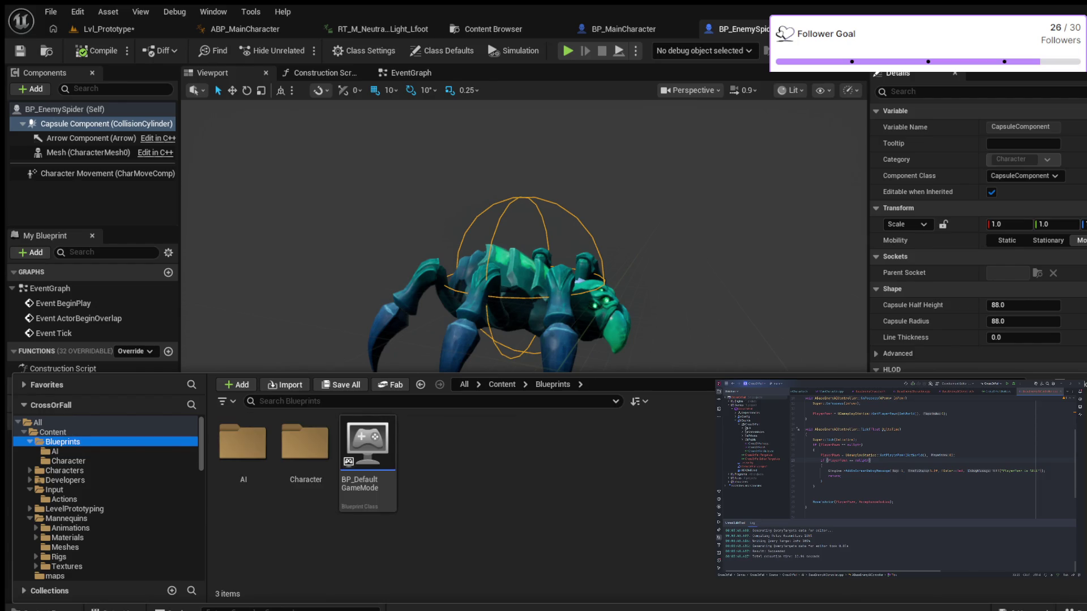
pyautogui.click(55, 451)
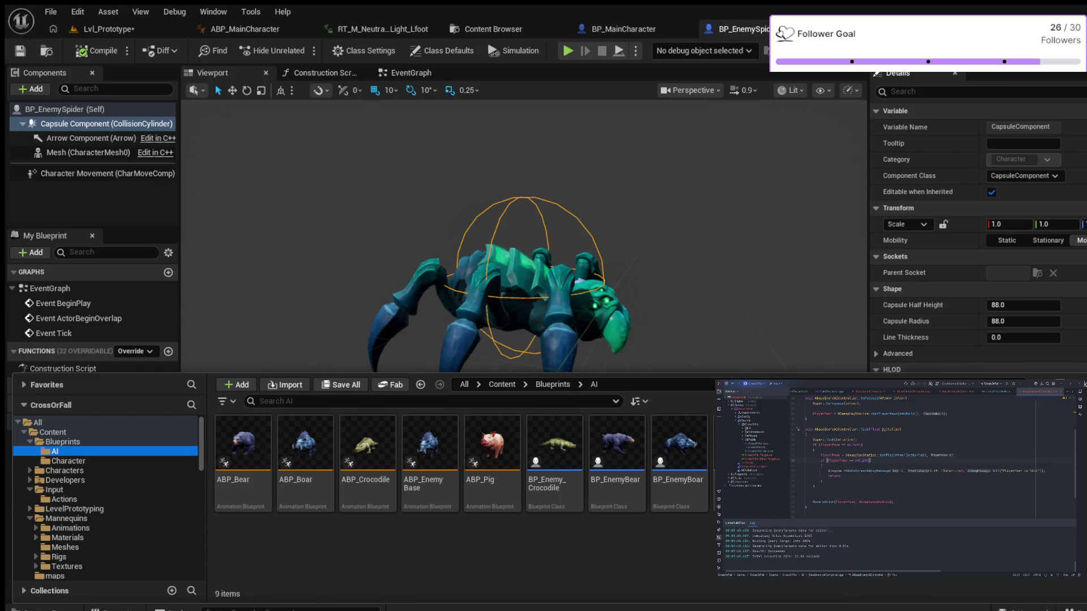
pyautogui.click(65, 109)
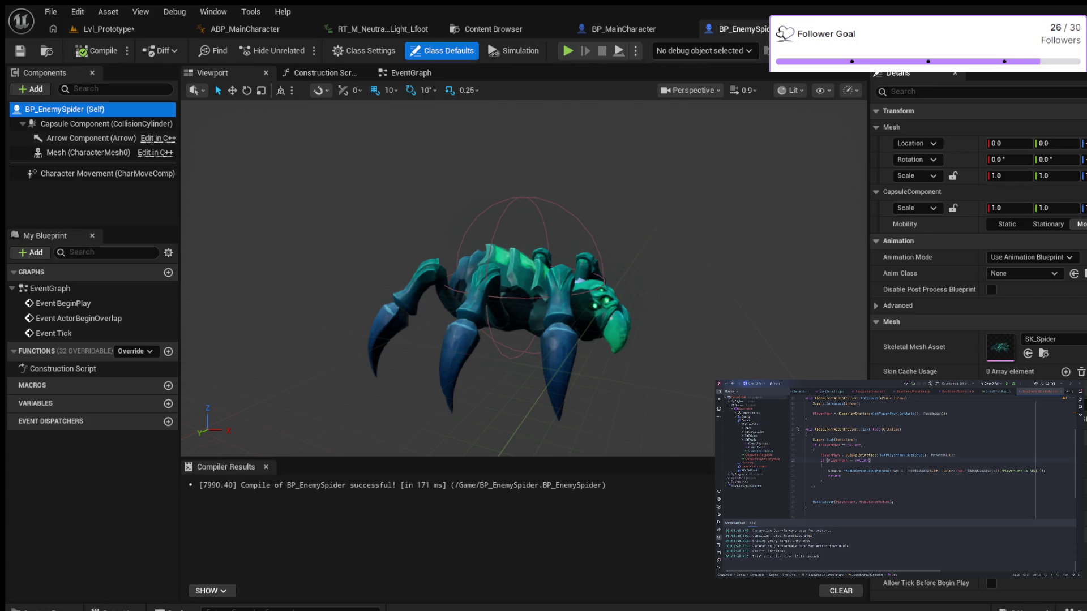
# Browse the Character and Blueprints folders down to StylizedCreaturesBundle's Spider blueprints
pyautogui.hotkey('ctrl', 'space')
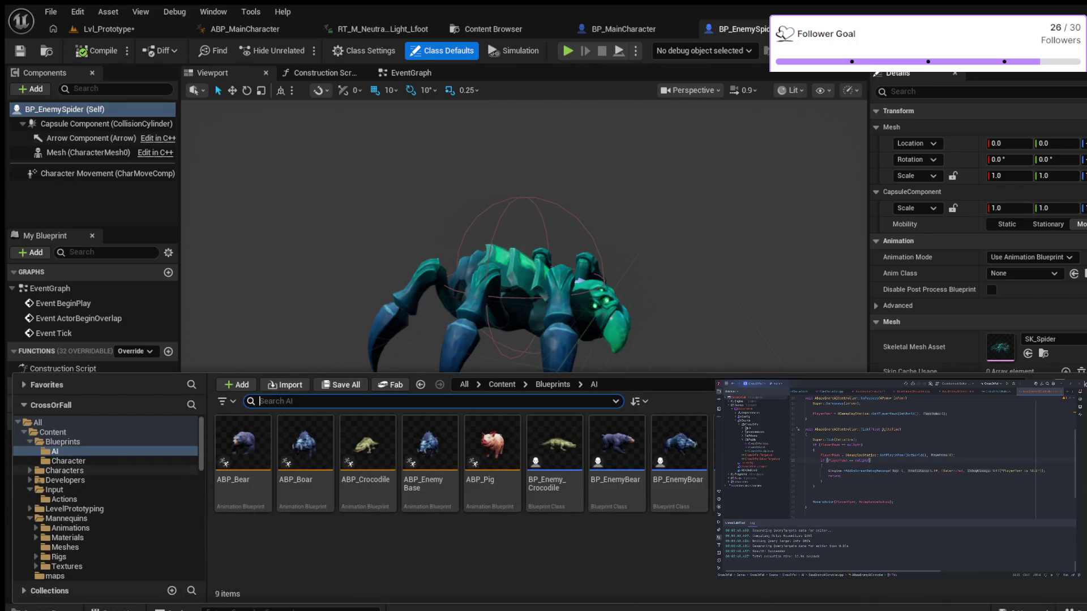
pyautogui.click(68, 461)
pyautogui.click(62, 441)
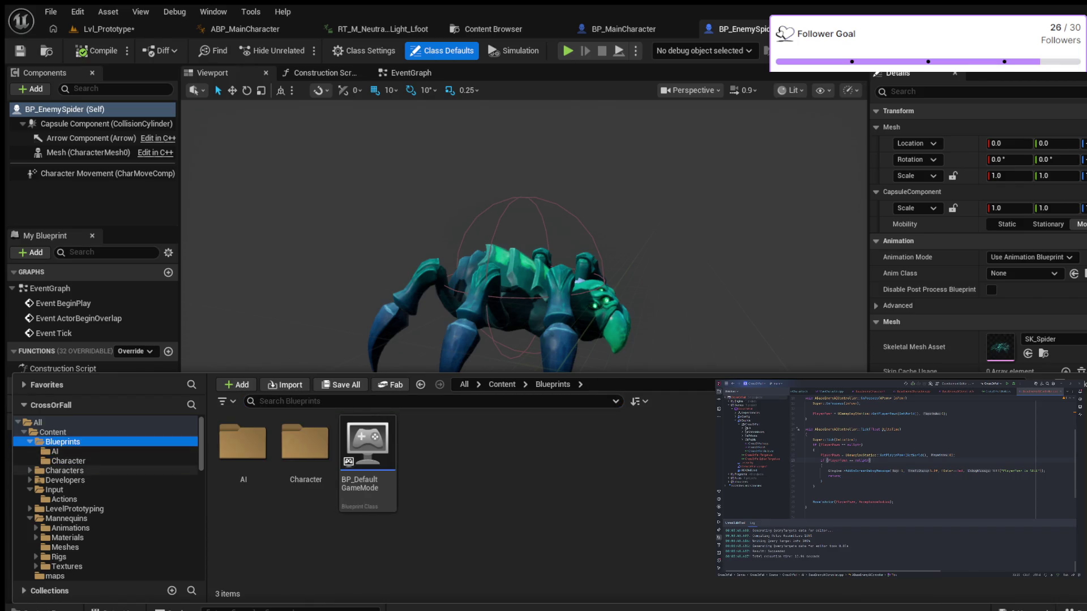
pyautogui.scroll(-3, 113, 498)
pyautogui.scroll(-6, 113, 509)
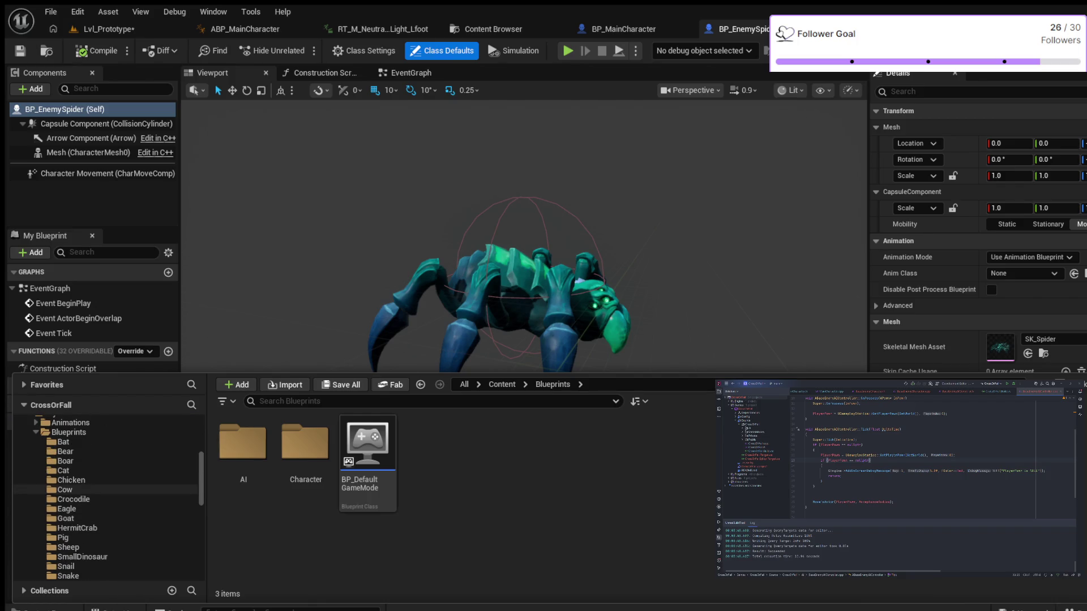
pyautogui.scroll(-2, 113, 489)
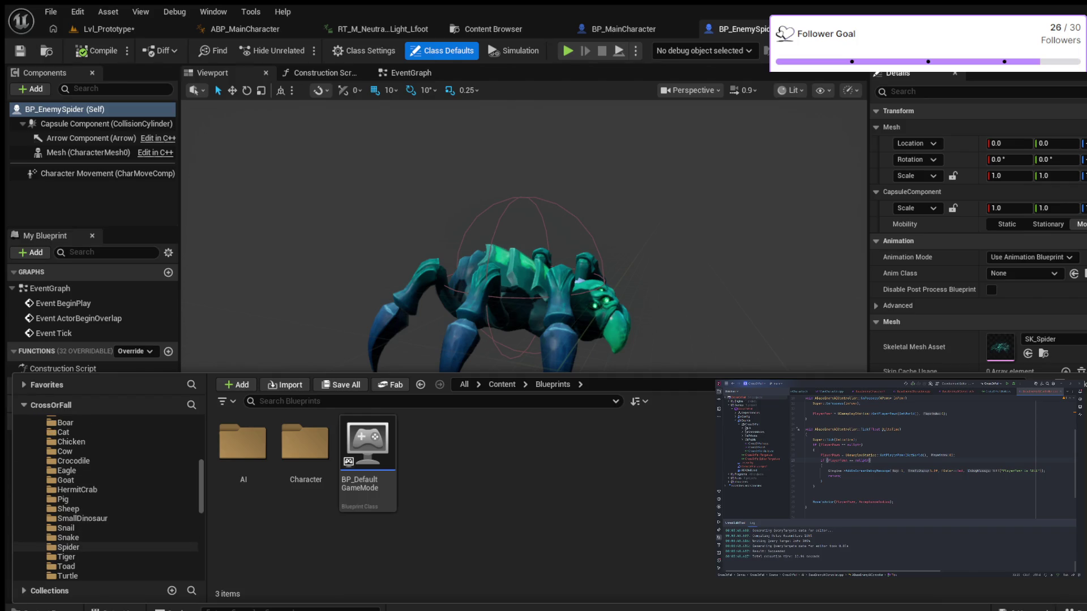
pyautogui.click(85, 547)
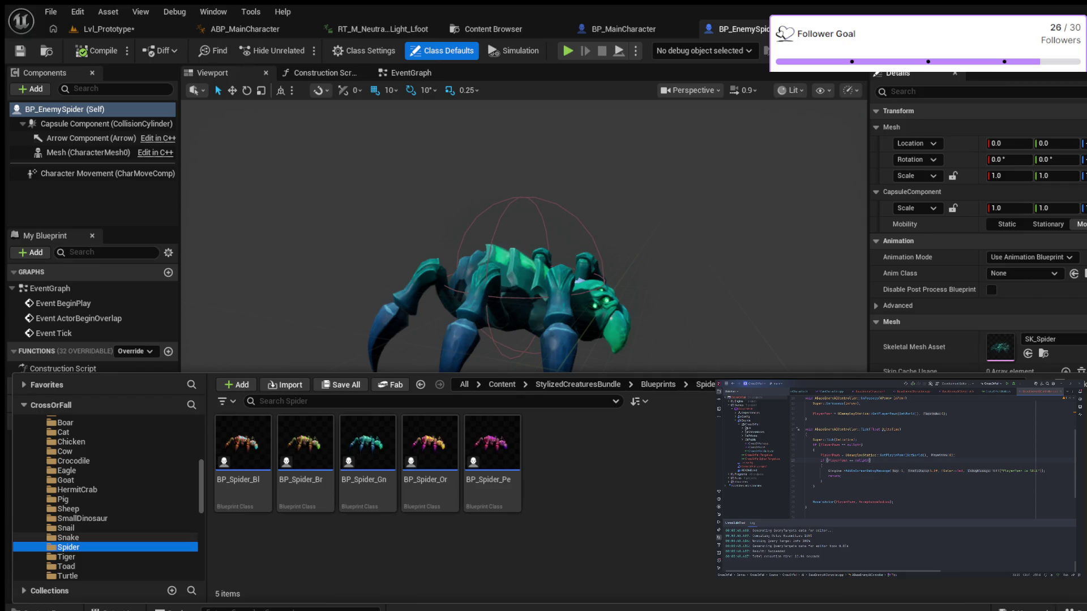
# Open the C++ AI, GameModes and Public folders and search for 'BP_'
pyautogui.scroll(-10, 107, 518)
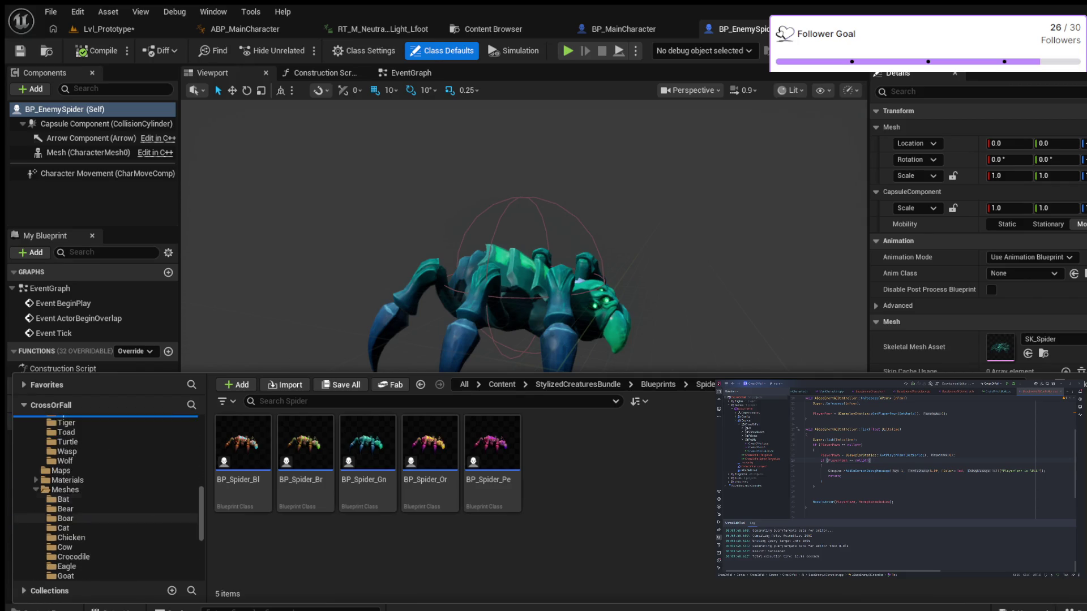
pyautogui.scroll(-7, 107, 521)
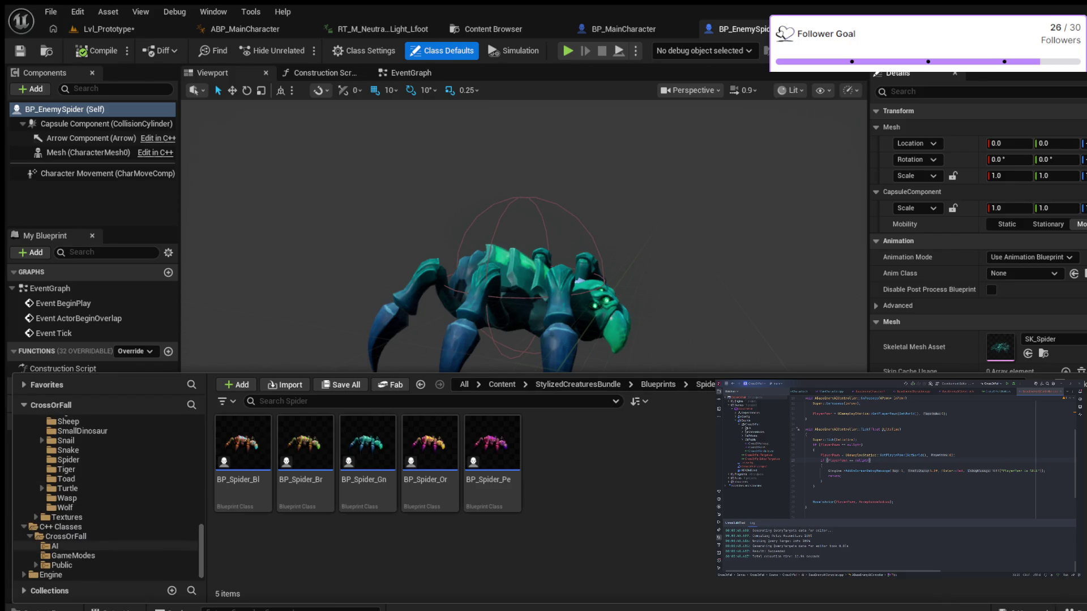
pyautogui.click(55, 546)
pyautogui.click(73, 556)
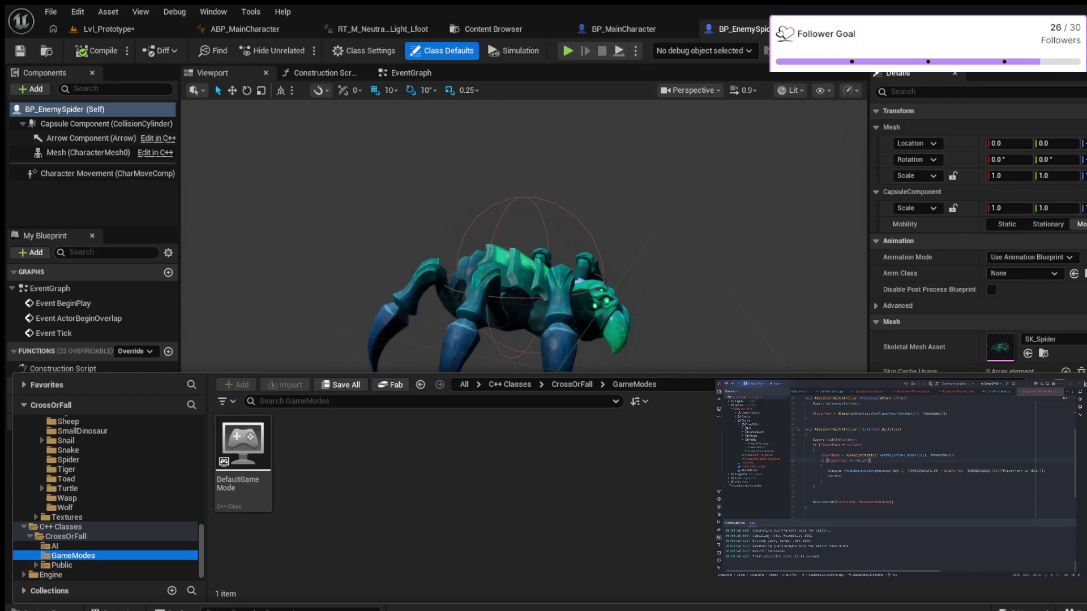
pyautogui.click(62, 566)
pyautogui.click(266, 401)
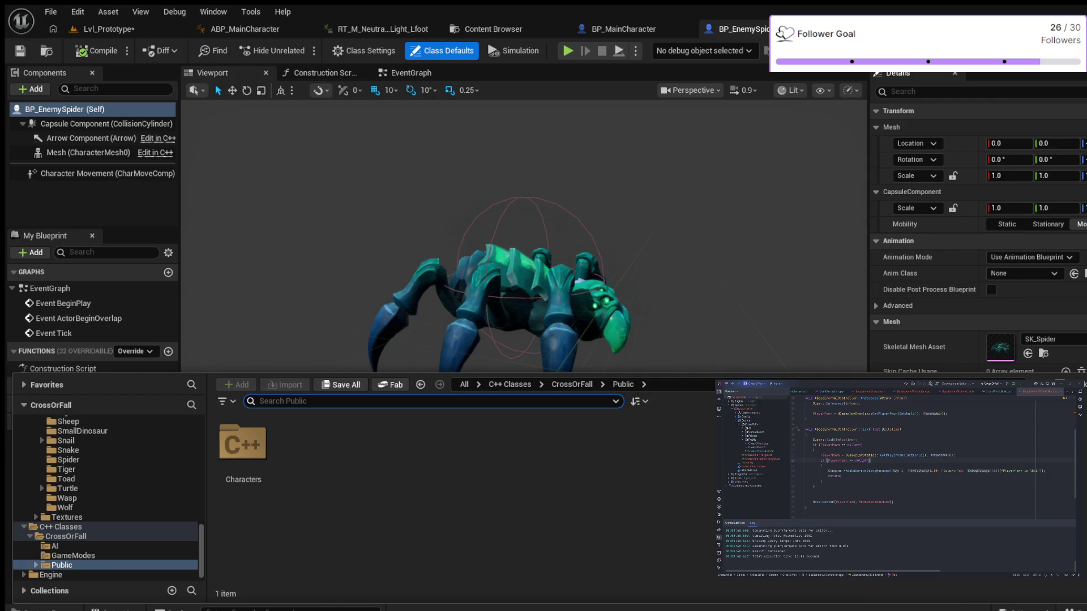
pyautogui.write('BP')
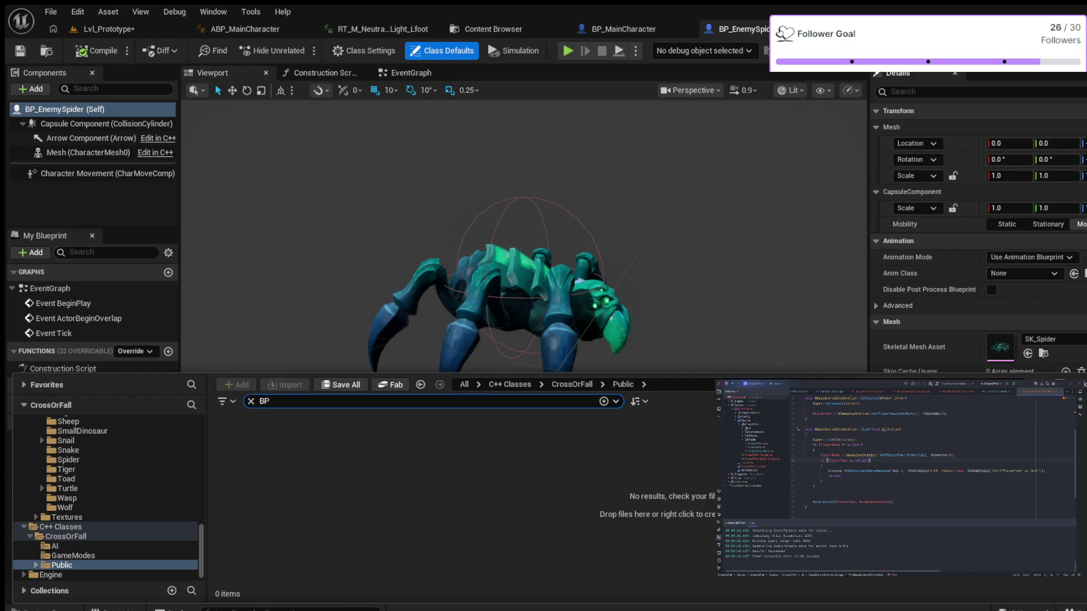
pyautogui.write('_')
pyautogui.scroll(10, 108, 498)
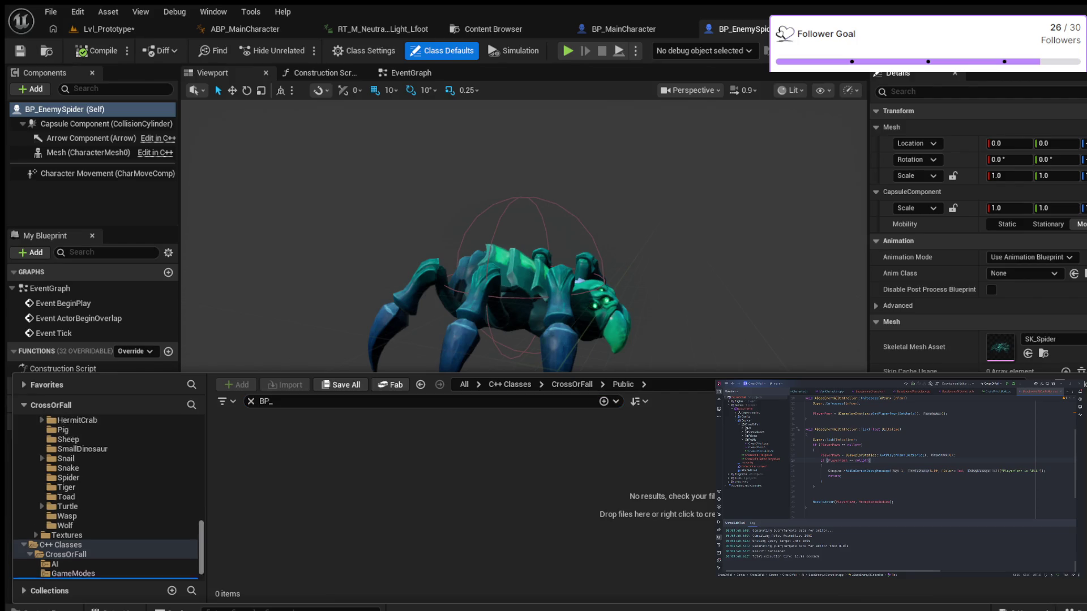
# Search all Content for BP_Enemy, select BP_EnemySpider, then show Blueprints/AI unfiltered
pyautogui.click(53, 432)
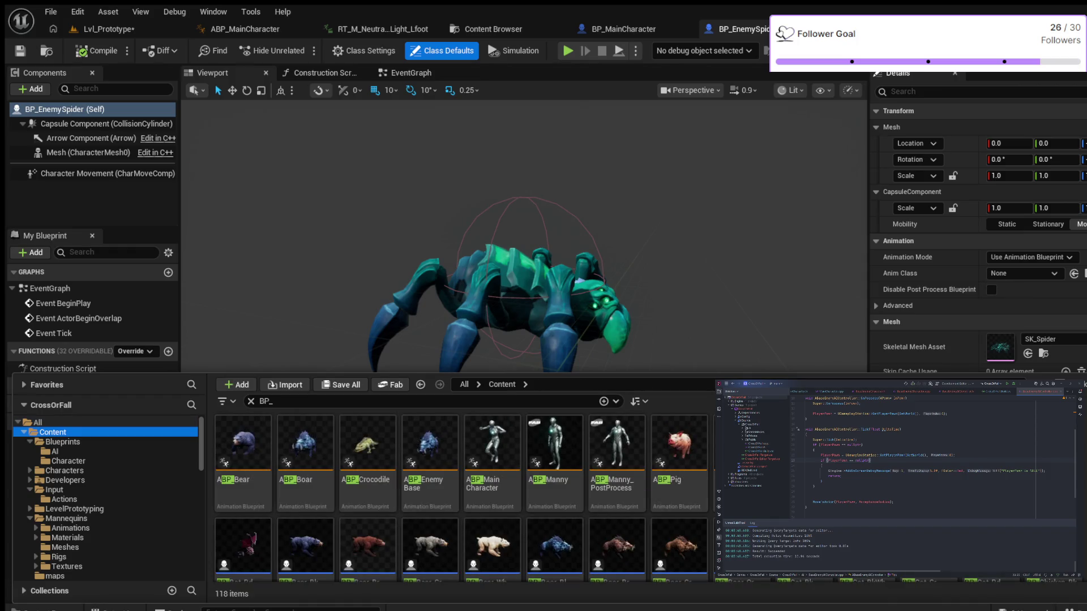
pyautogui.click(396, 401)
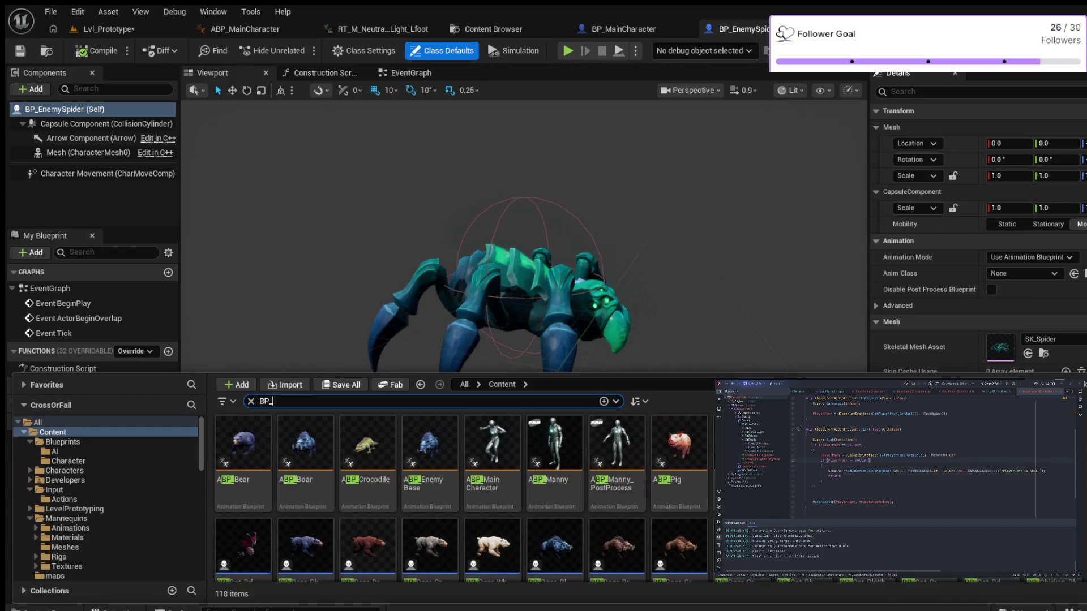
pyautogui.write('Enemy')
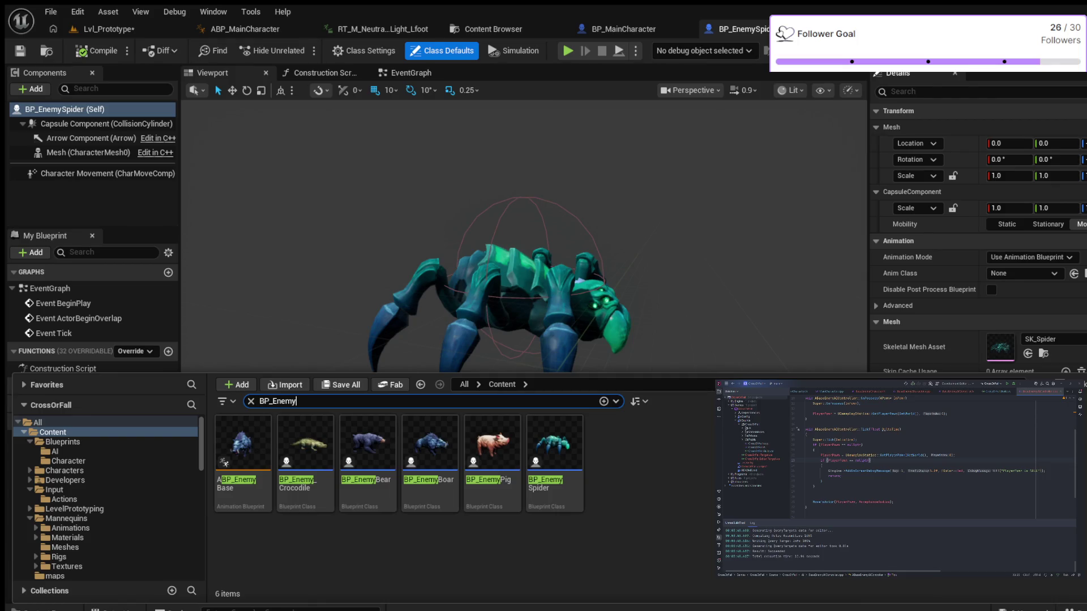
pyautogui.write('_')
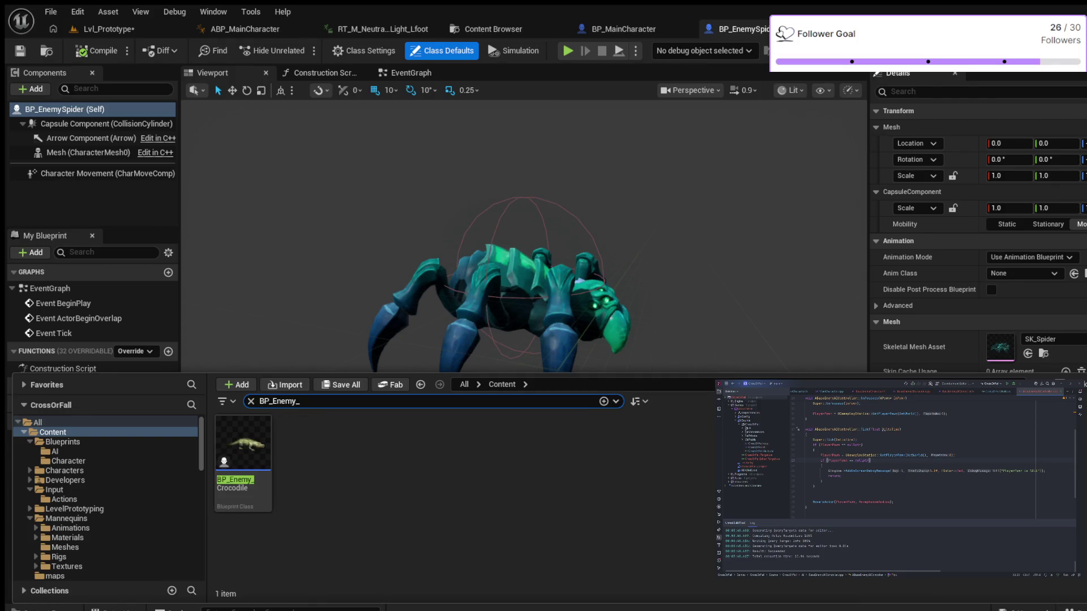
pyautogui.write('_')
pyautogui.write('S')
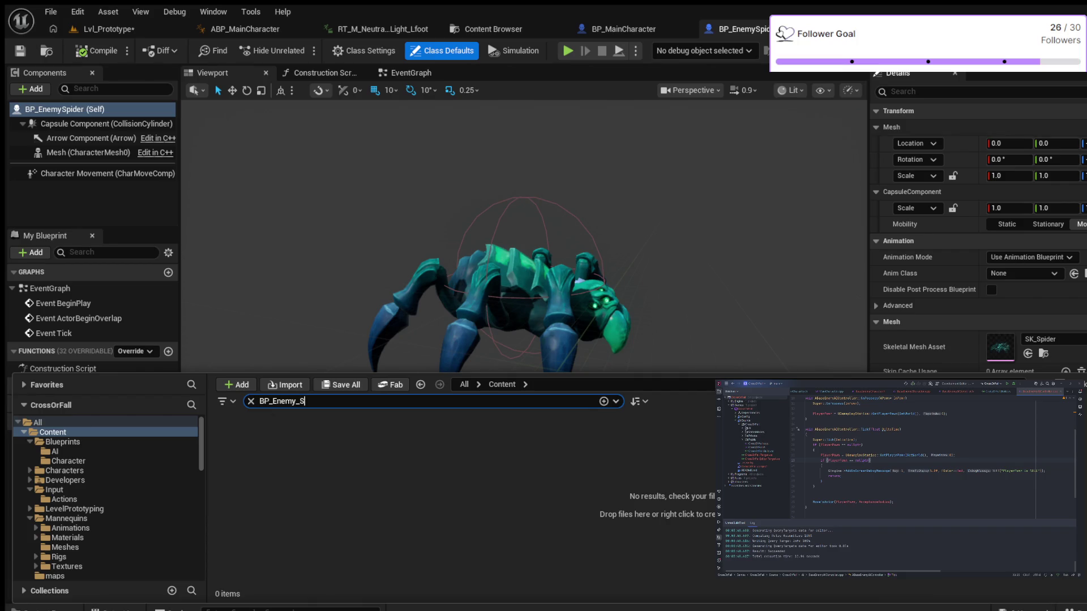
pyautogui.press('BackSpace')
pyautogui.press('BackSpace')
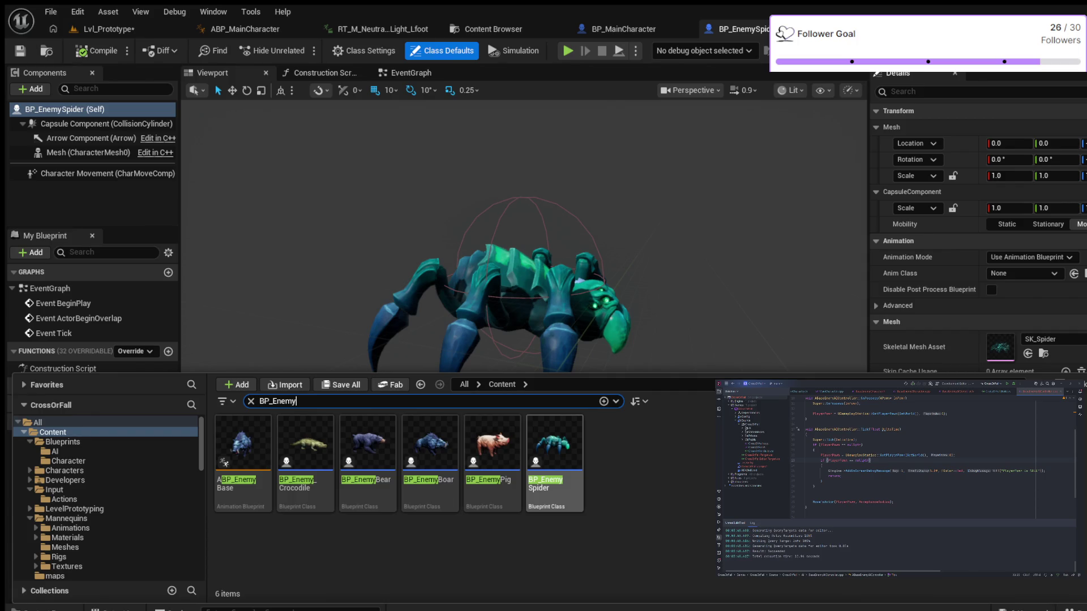
pyautogui.click(554, 447)
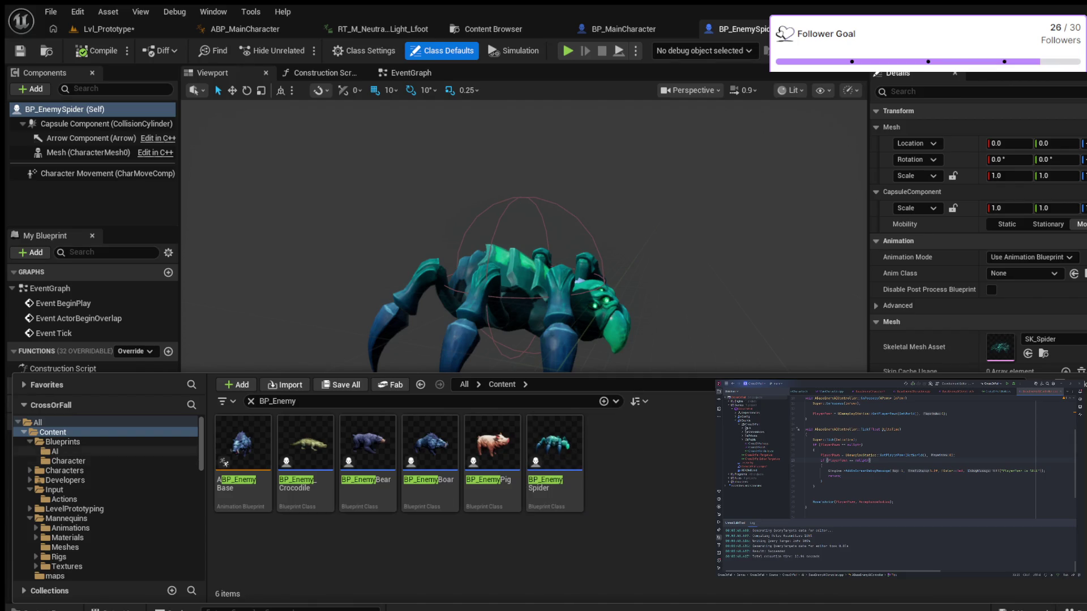
pyautogui.click(55, 451)
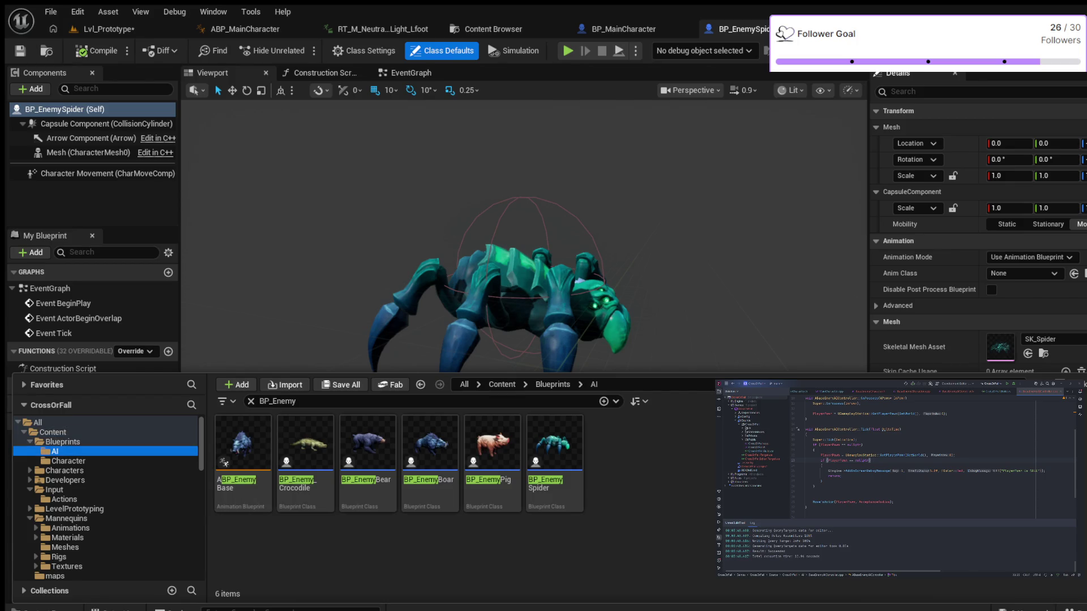
pyautogui.click(251, 400)
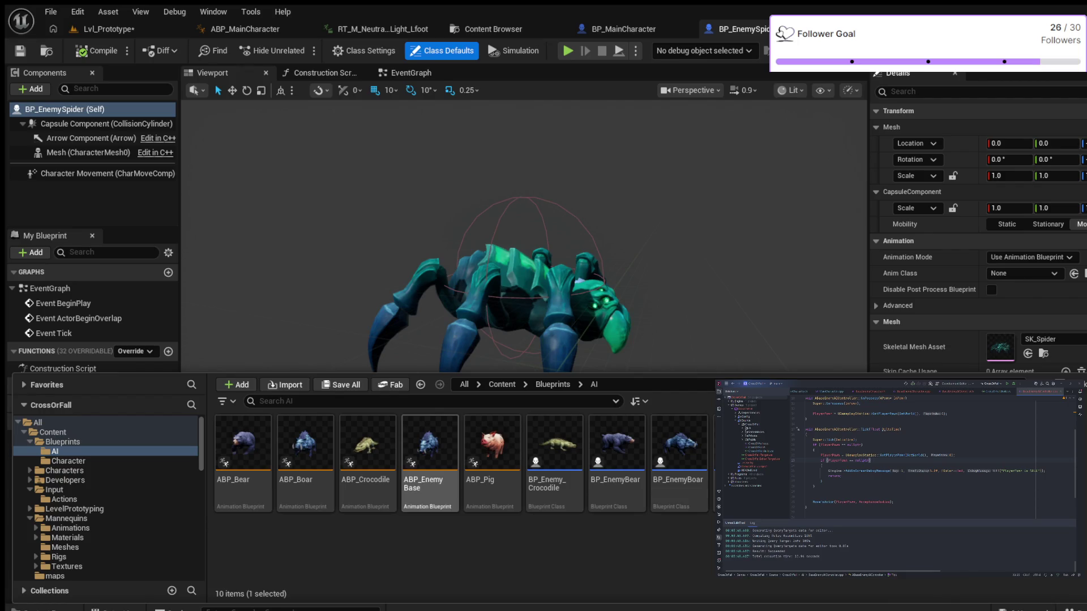
# Make a child of ABP_EnemyBase, name it ABP_Spider, and open it
pyautogui.click(430, 453)
pyautogui.hotkey('ctrl', 'd')
pyautogui.press('End')
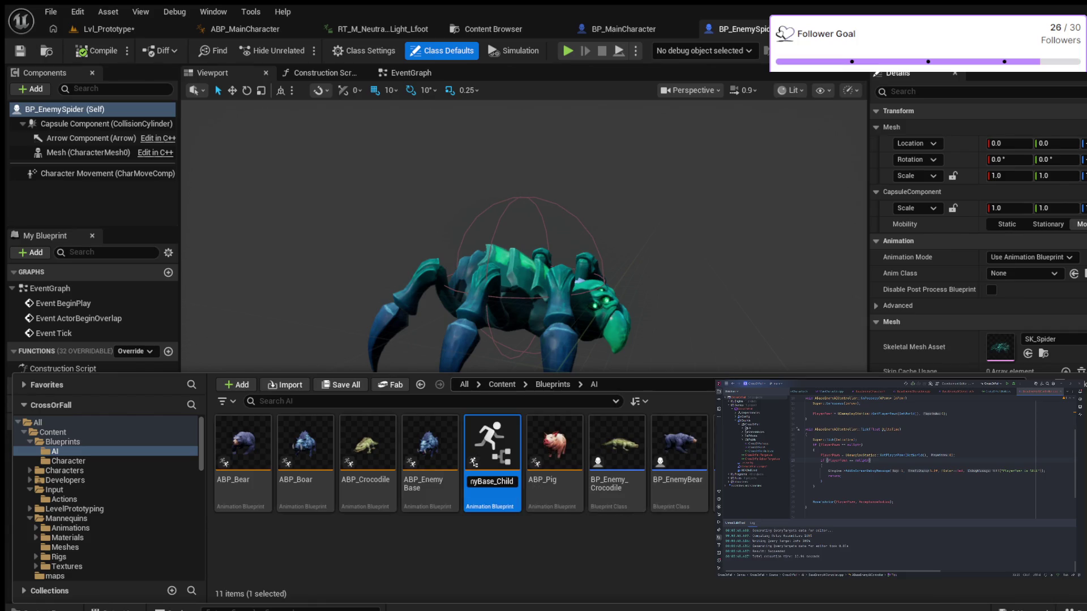
pyautogui.press('BackSpace')
pyautogui.press('BackSpace')
pyautogui.press('BackSpace')
pyautogui.press('BackSpace')
pyautogui.press('BackSpace')
pyautogui.press('BackSpace')
pyautogui.write('Spider')
pyautogui.press('Return')
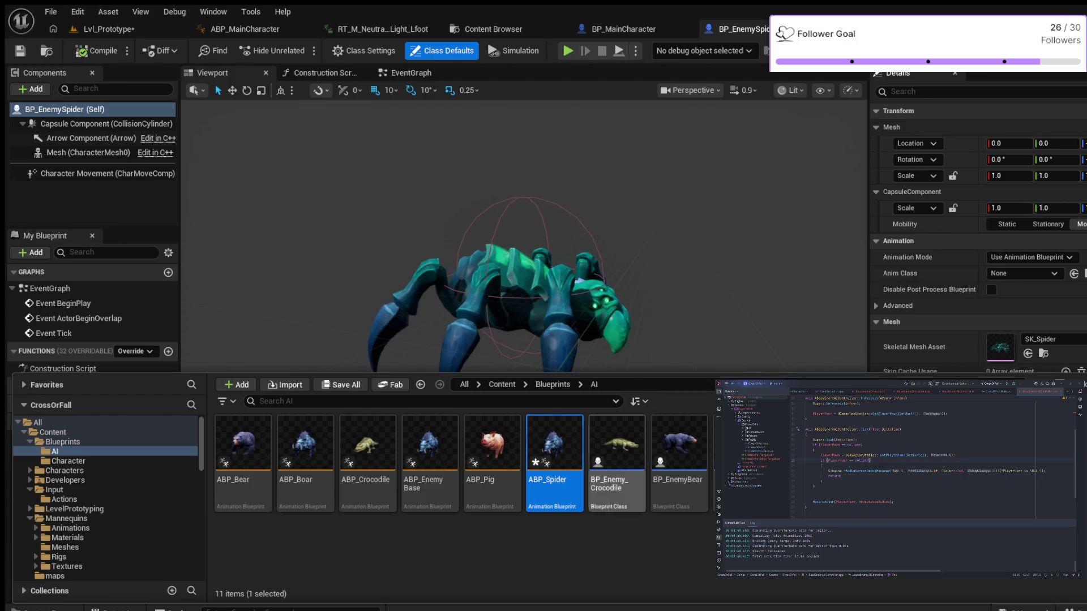
pyautogui.press('Return')
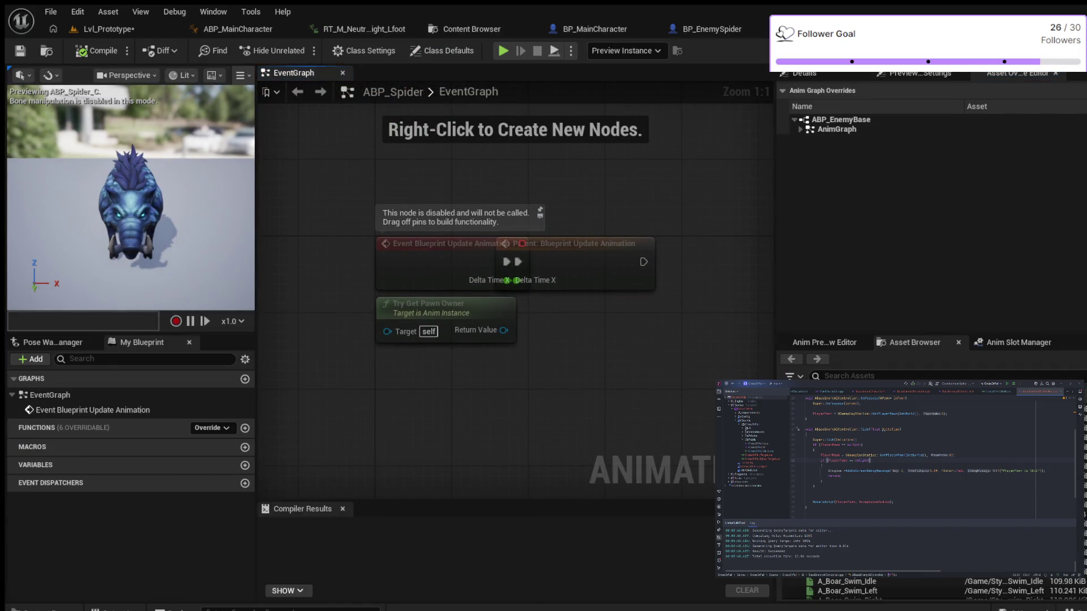
# Verify parent ABP Enemy Base and skeleton SKEL_Spider, compile, and show Class Defaults
pyautogui.click(365, 50)
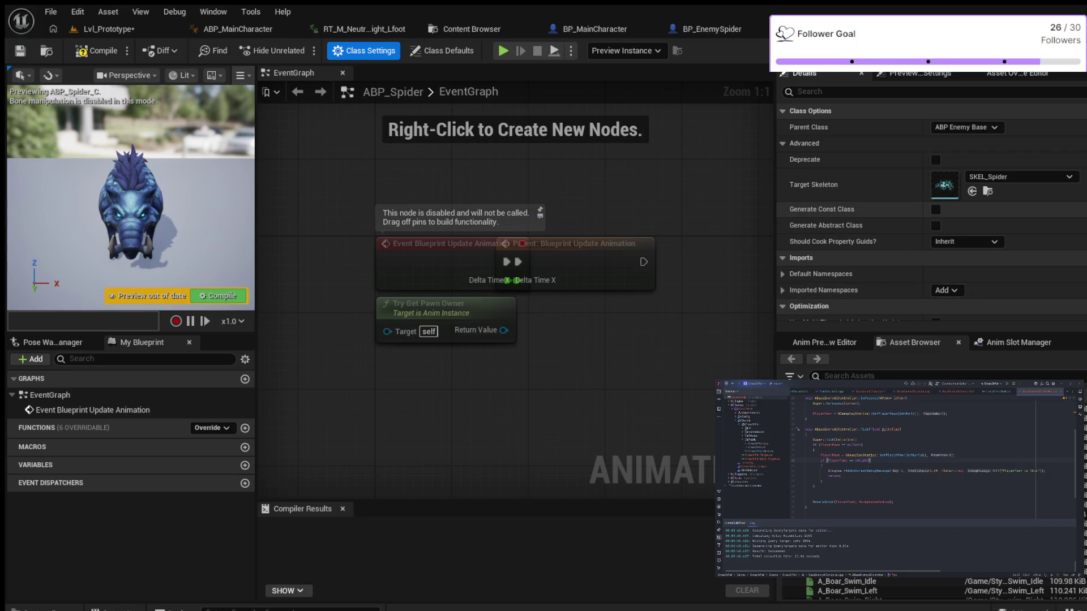
pyautogui.scroll(-3, 931, 215)
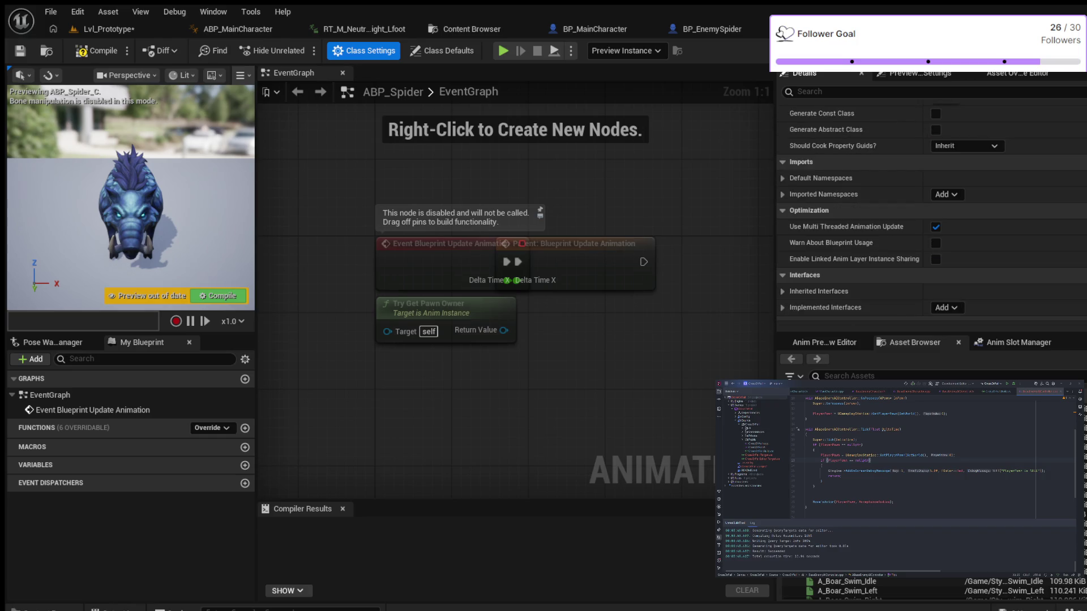
pyautogui.scroll(-2, 931, 213)
pyautogui.scroll(5, 932, 212)
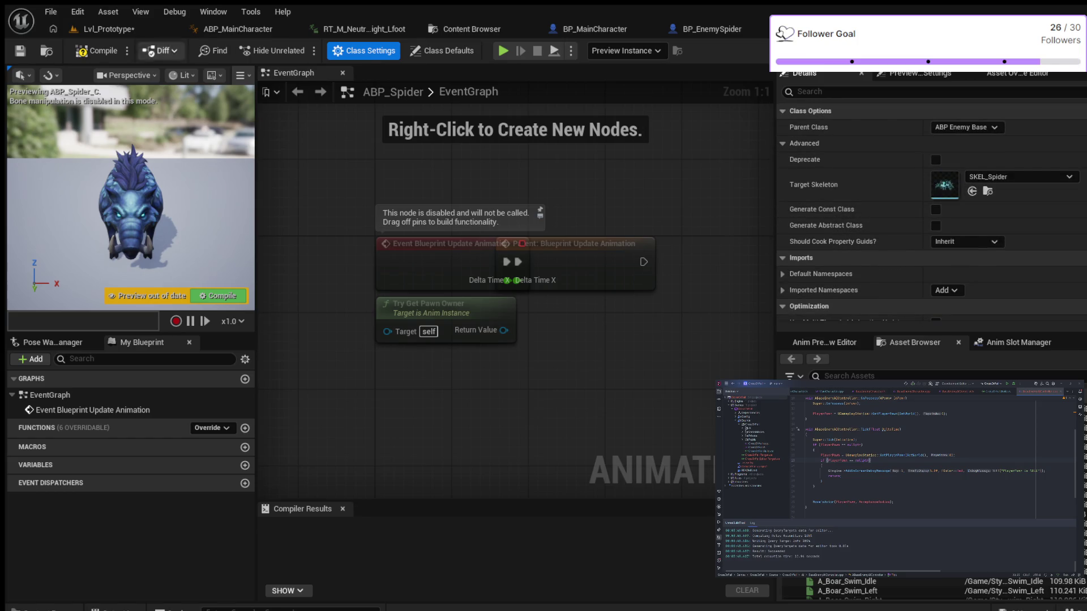
pyautogui.press('F7')
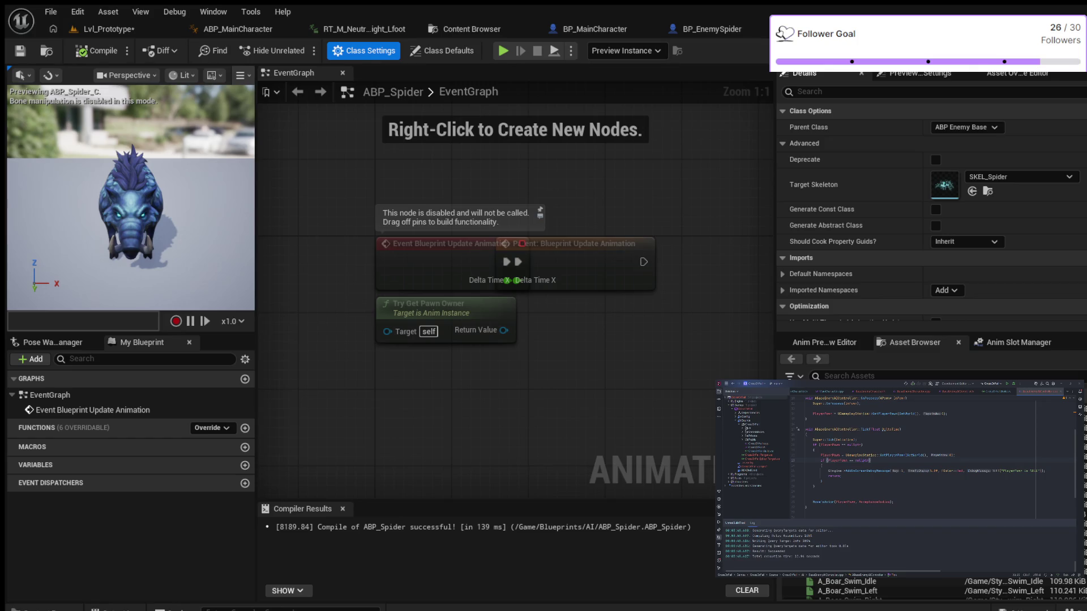
pyautogui.click(442, 51)
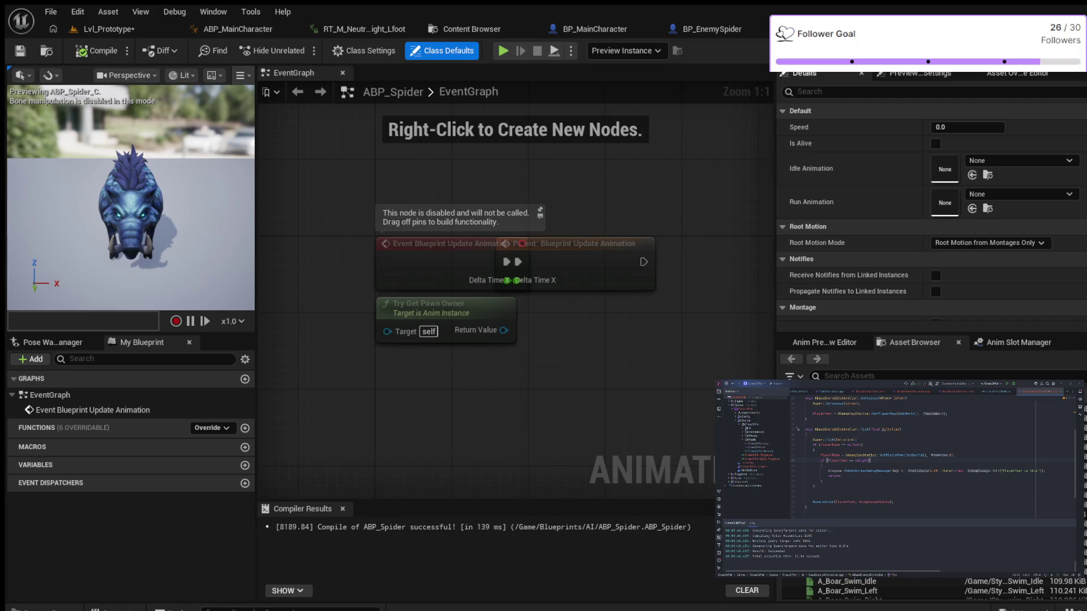
# Assign A_Spider_Idle and A_Spider_Run_Forward as idle and run animations, then recompile ABP_Spider
pyautogui.moveTo(849, 430); pyautogui.dragTo(945, 169)
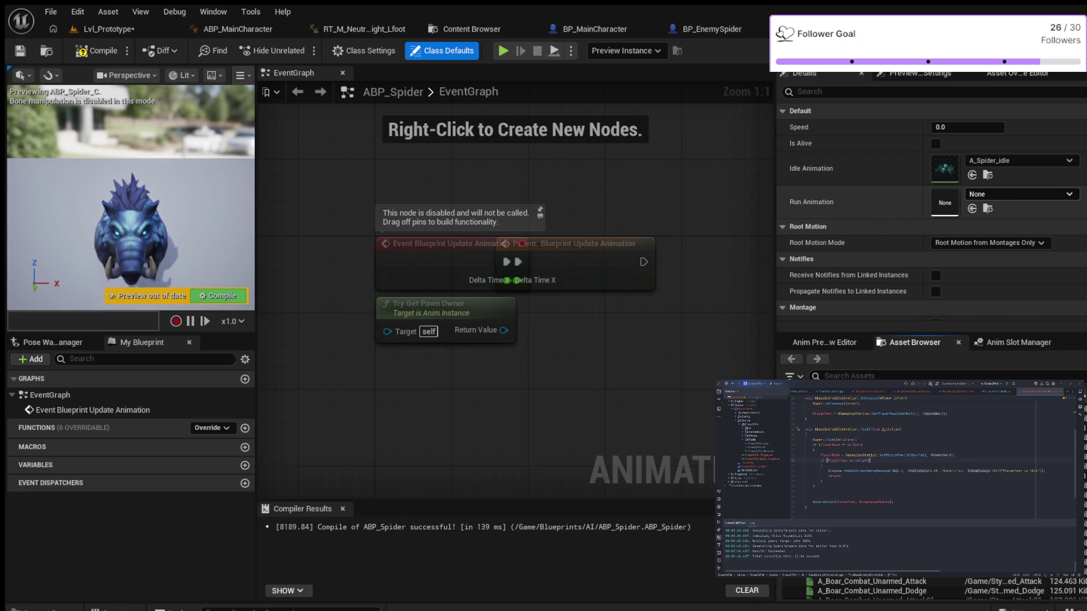
pyautogui.moveTo(849, 430); pyautogui.dragTo(945, 202)
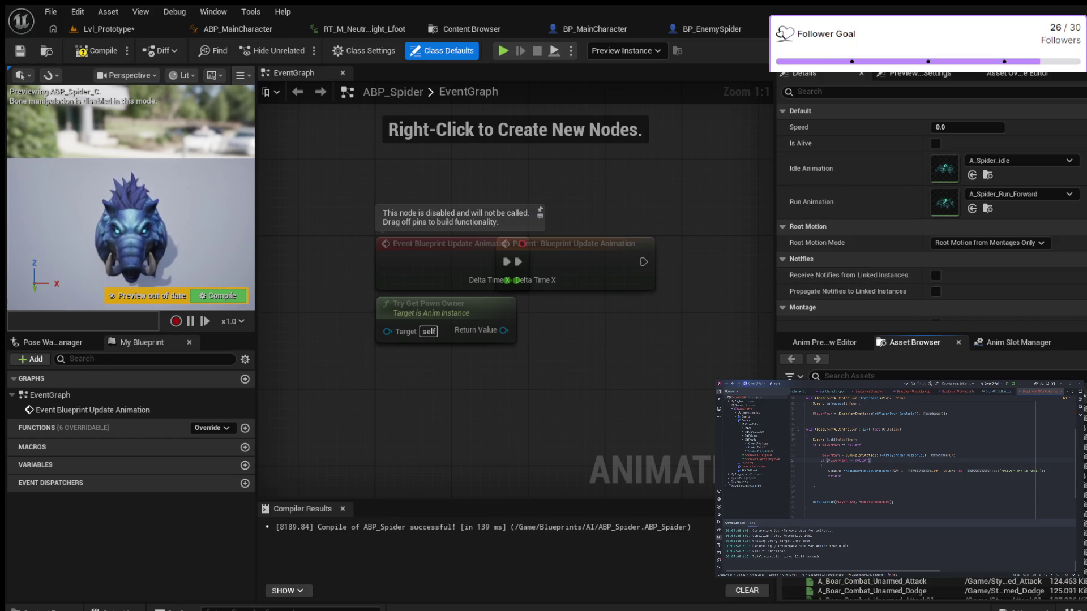
pyautogui.click(97, 50)
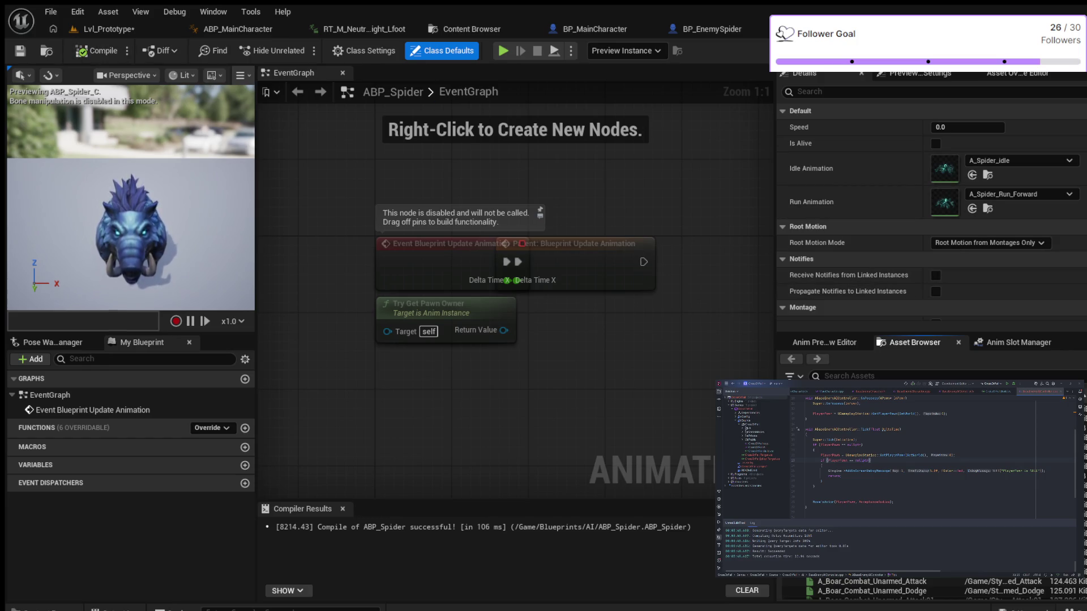
pyautogui.scroll(-1, 931, 212)
pyautogui.scroll(1, 931, 212)
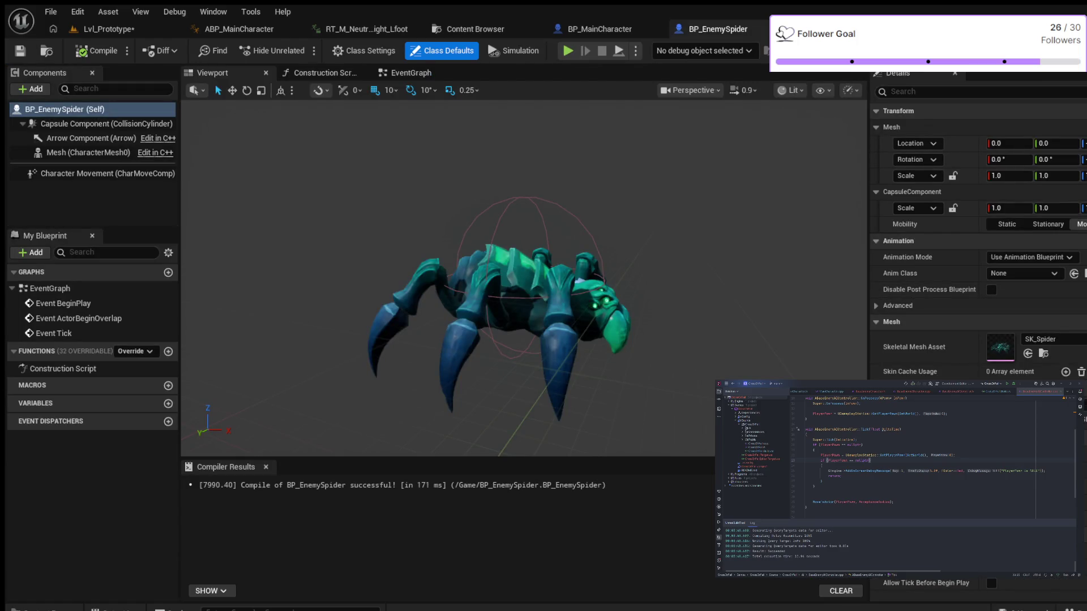
# Set the spider's WorldStatic and WorldDynamic collision responses to Ignore and recompile
pyautogui.scroll(-8, 978, 238)
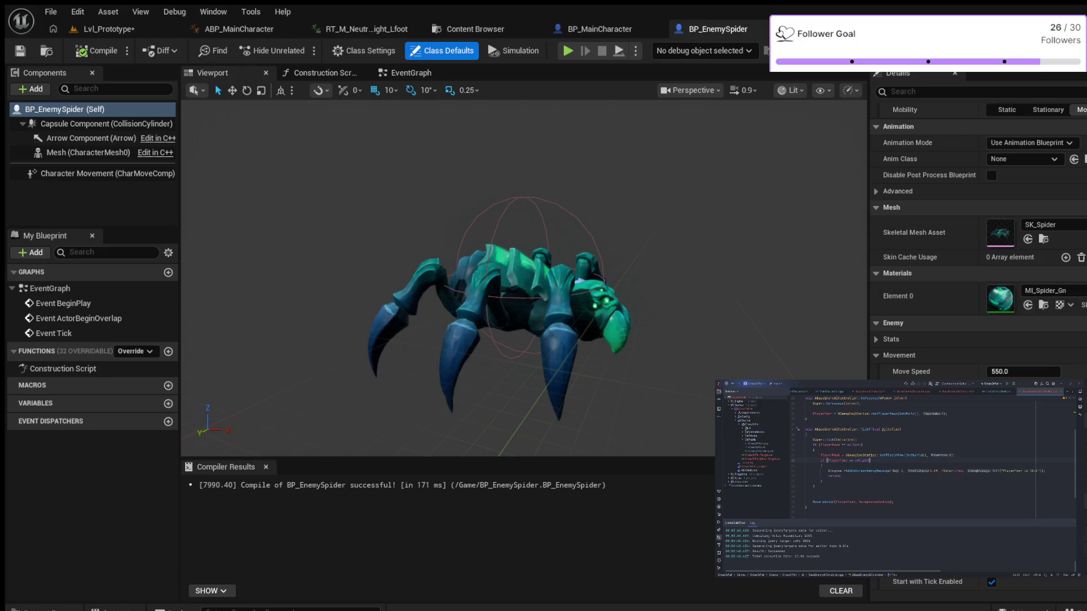
pyautogui.scroll(8, 977, 238)
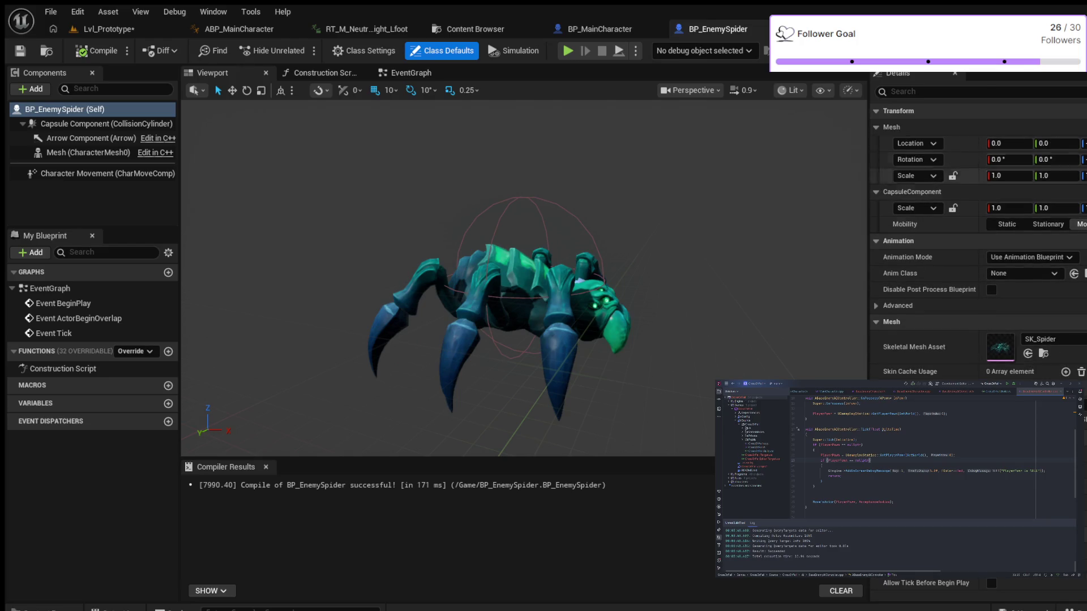
pyautogui.click(962, 91)
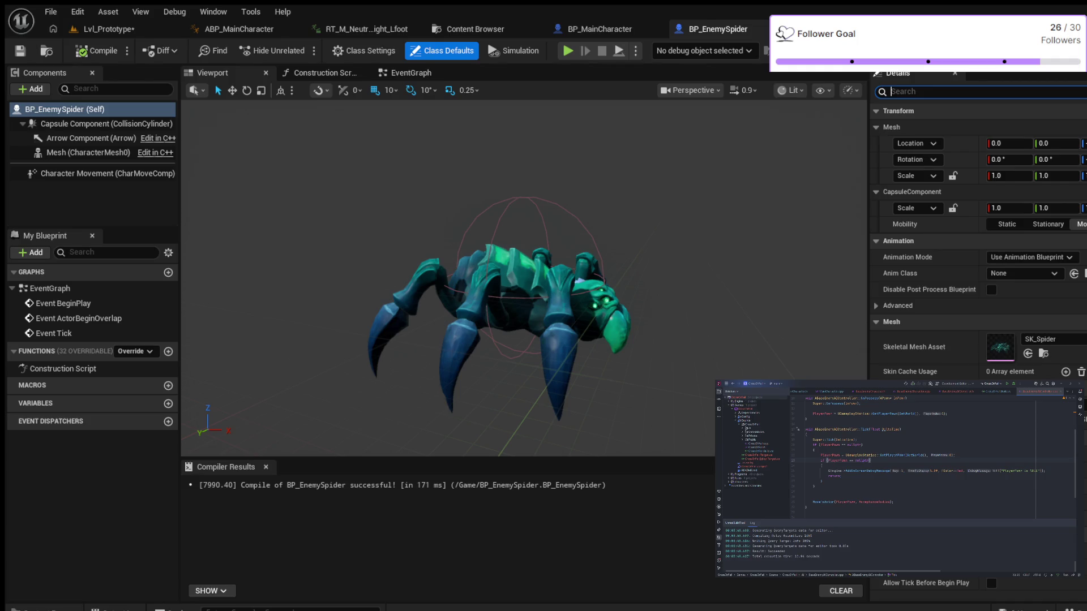
pyautogui.write('coll')
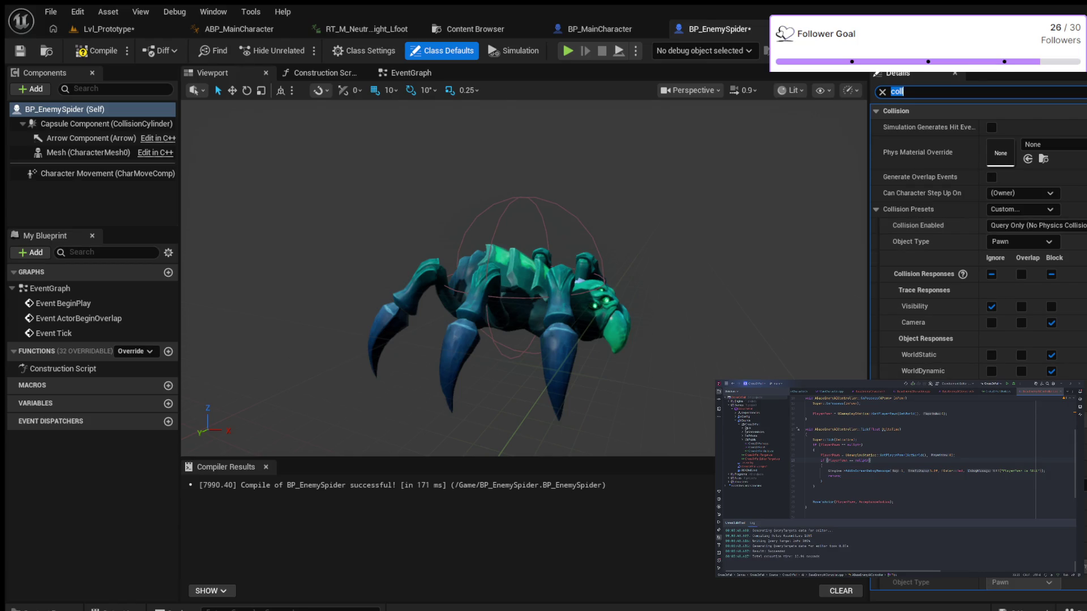
pyautogui.click(991, 371)
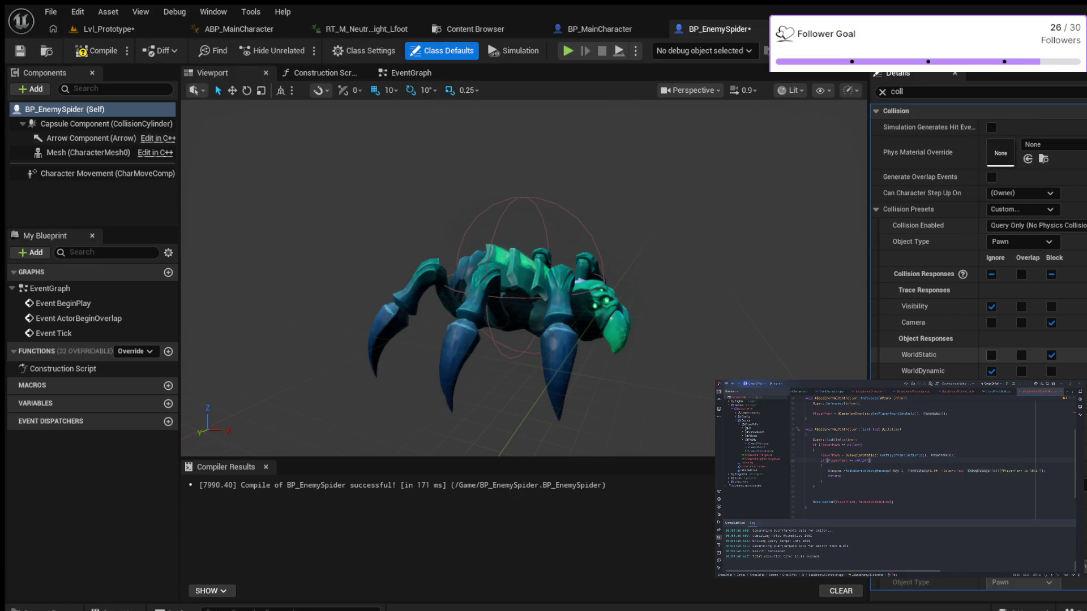
pyautogui.click(991, 355)
pyautogui.press('F7')
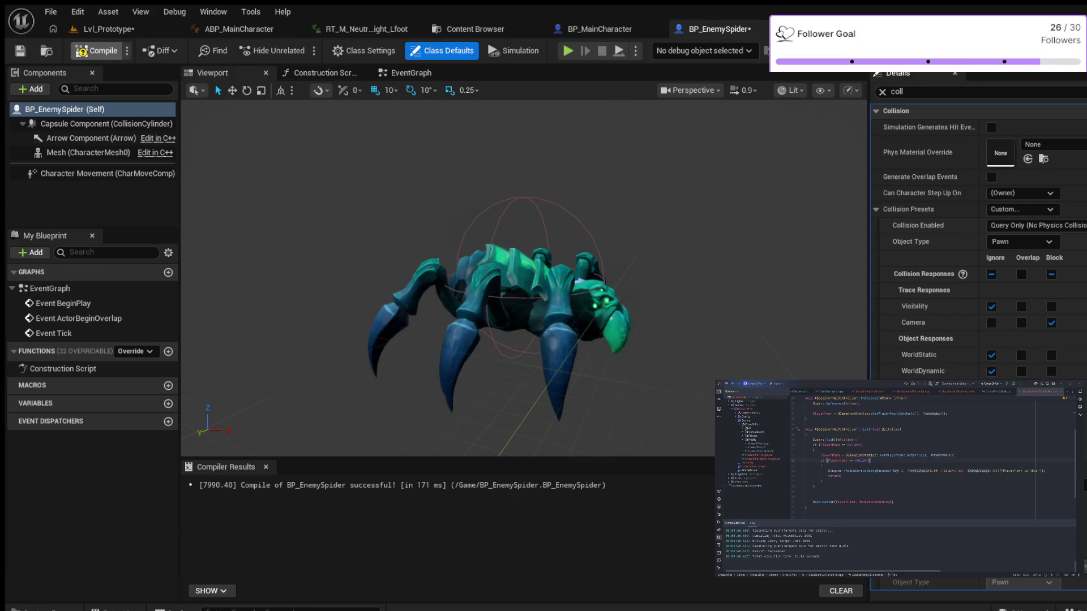
pyautogui.press('BackSpace')
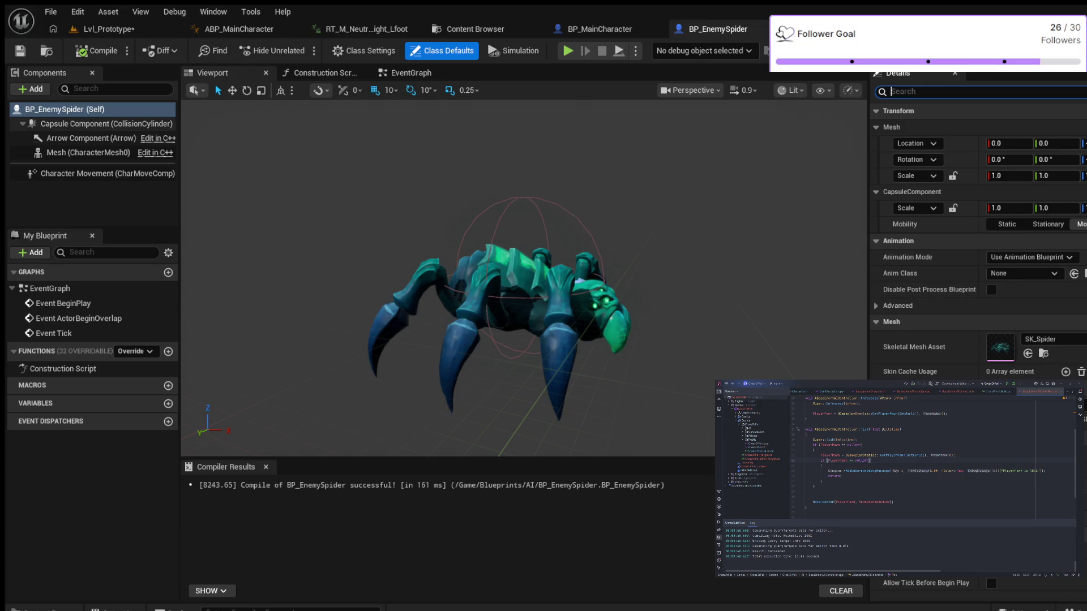
# Review the capsule's collision settings, then return to Lvl_Prototype
pyautogui.click(84, 123)
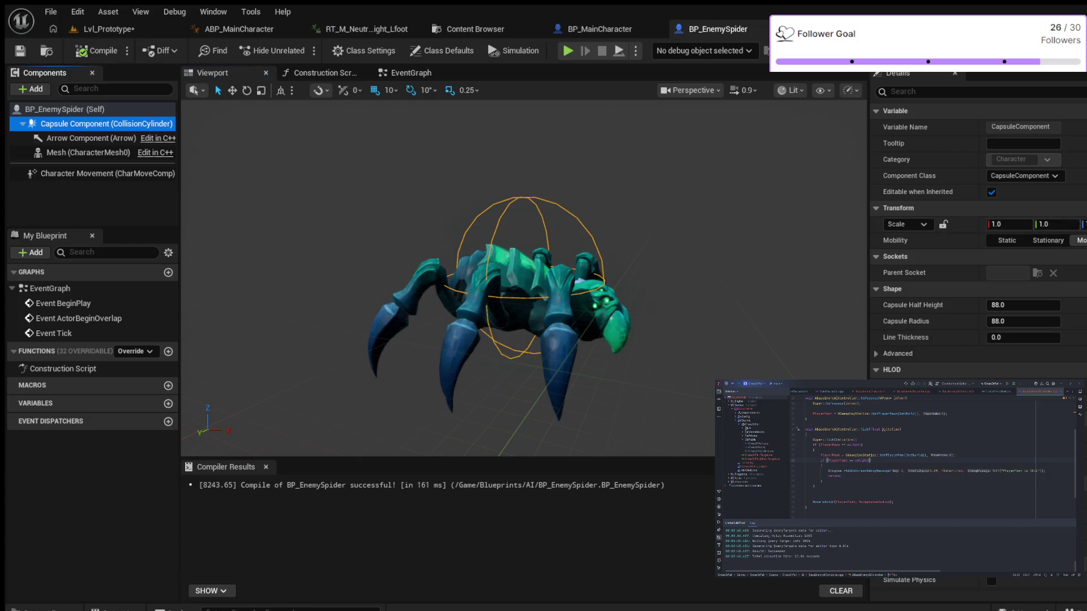
pyautogui.scroll(-3, 990, 572)
pyautogui.scroll(3, 990, 572)
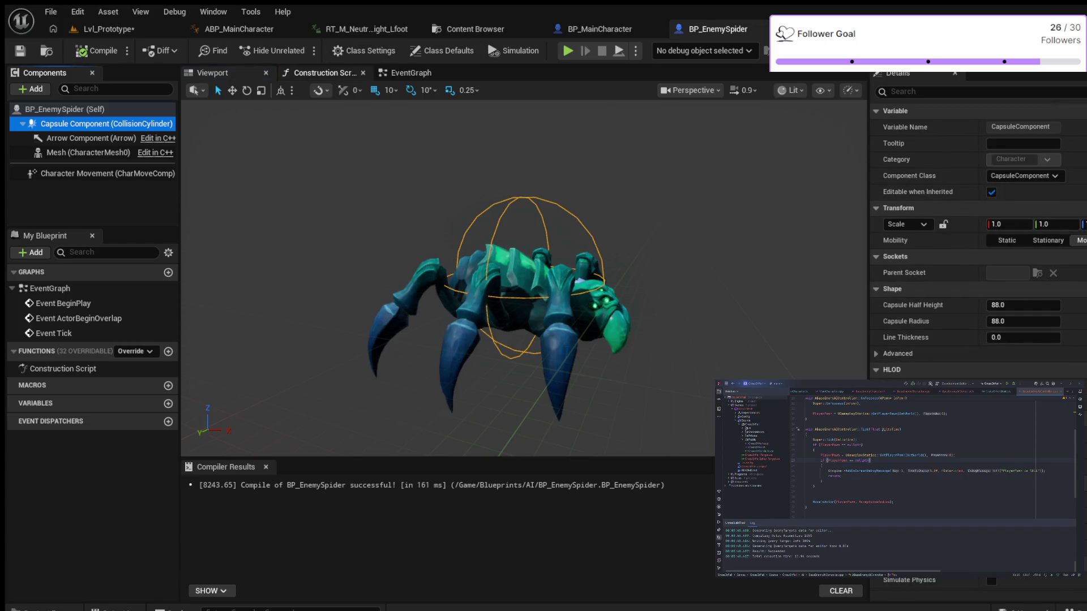
pyautogui.click(107, 29)
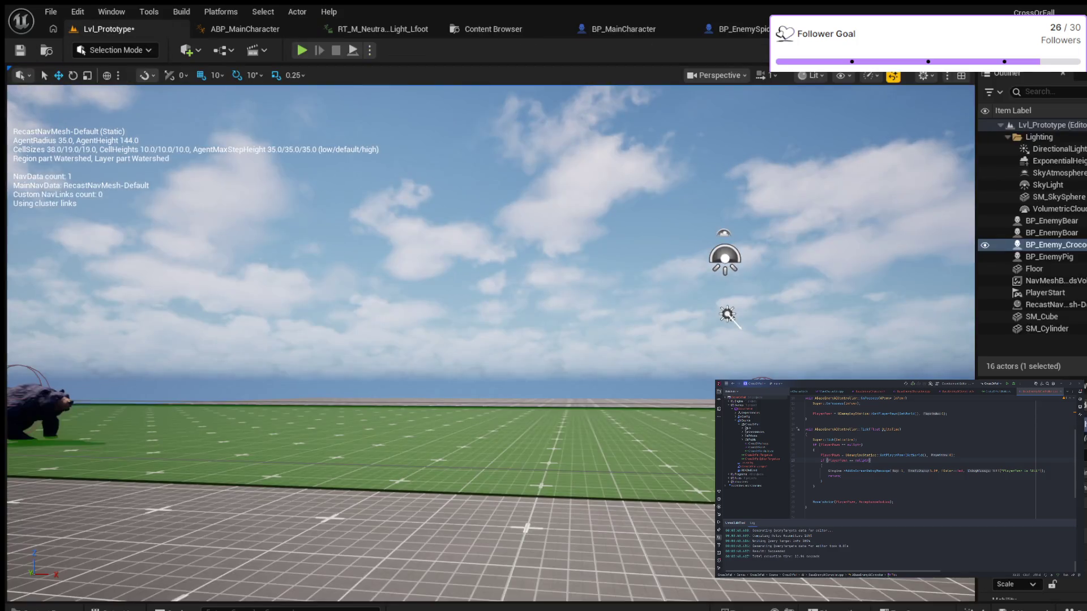
# Place a BP_EnemySpider on the green floor near the pig and start a playtest
pyautogui.hotkey('ctrl', 'space')
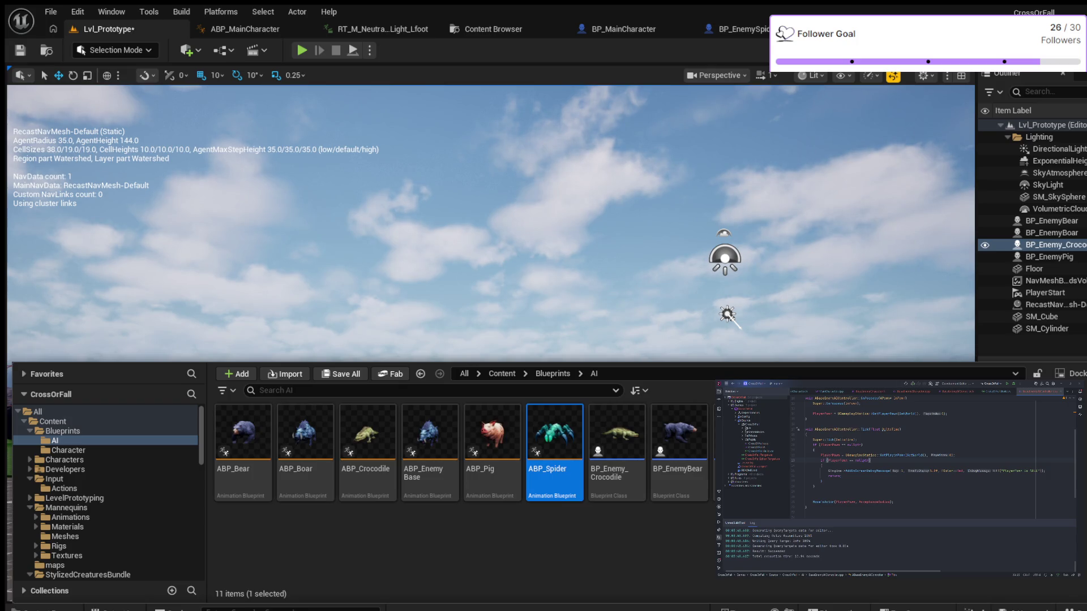
pyautogui.moveTo(555, 433)
pyautogui.mouseDown()
pyautogui.moveTo(708, 317)
pyautogui.moveTo(617, 402)
pyautogui.moveTo(592, 398)
pyautogui.moveTo(596, 419)
pyautogui.moveTo(566, 446)
pyautogui.moveTo(556, 402)
pyautogui.moveTo(556, 459)
pyautogui.mouseUp()
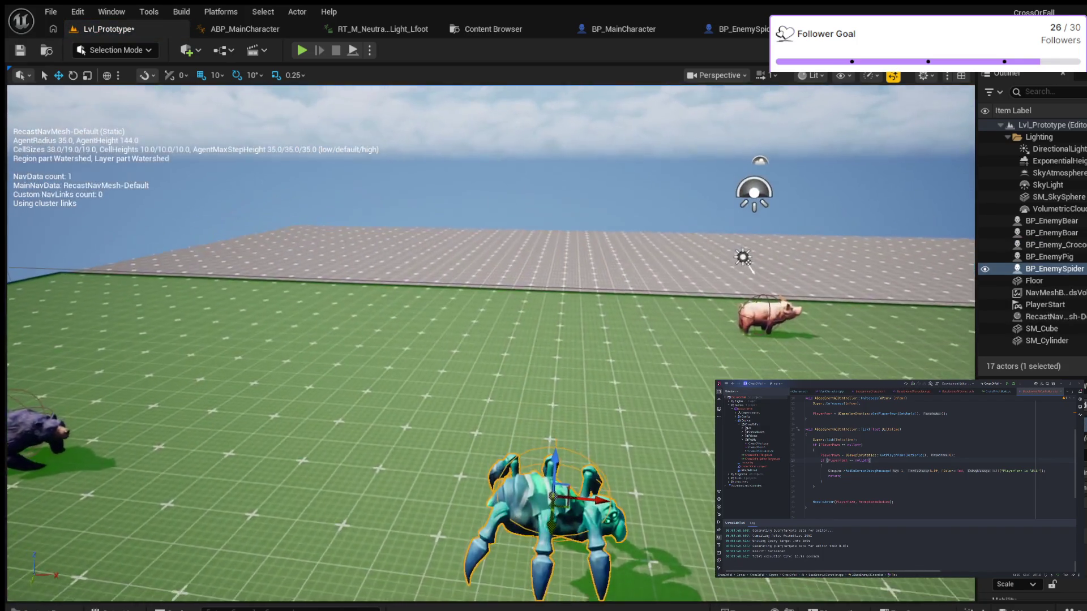
pyautogui.scroll(-3, 567, 406)
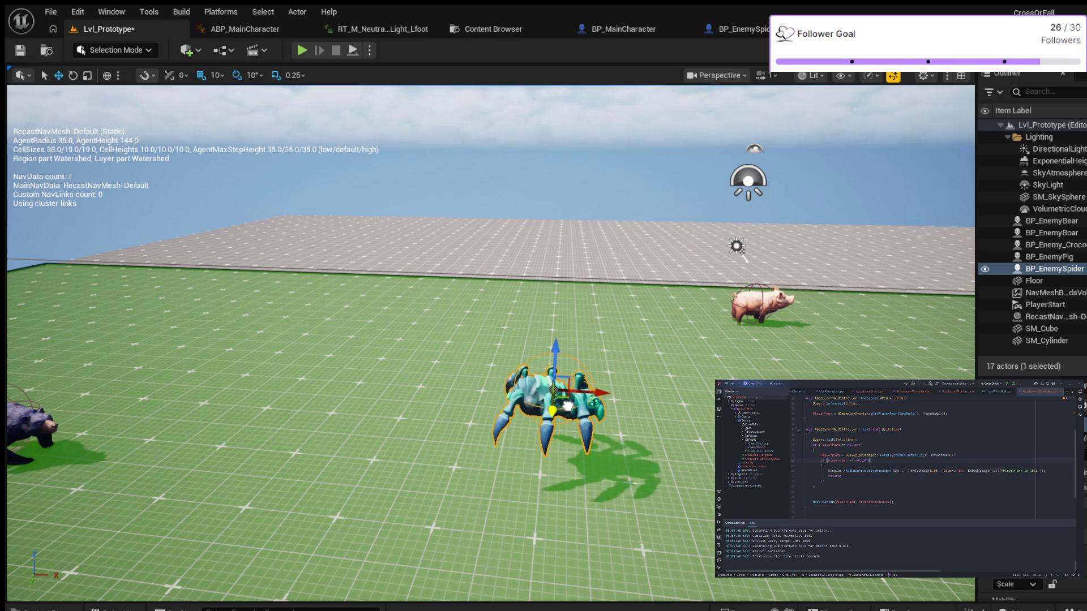
pyautogui.moveTo(554, 341); pyautogui.dragTo(542, 395)
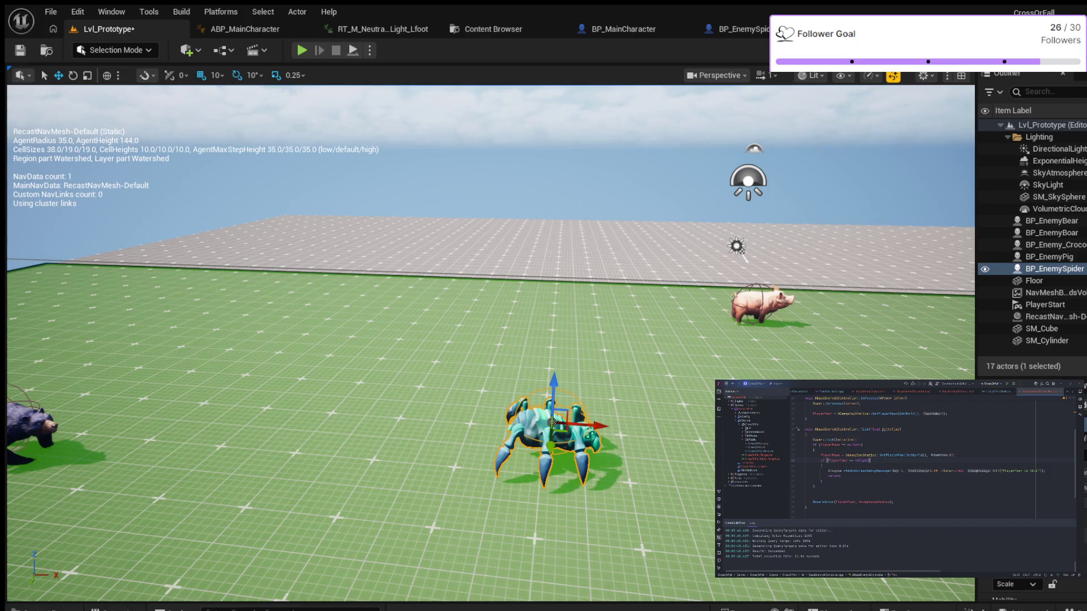
pyautogui.click(302, 50)
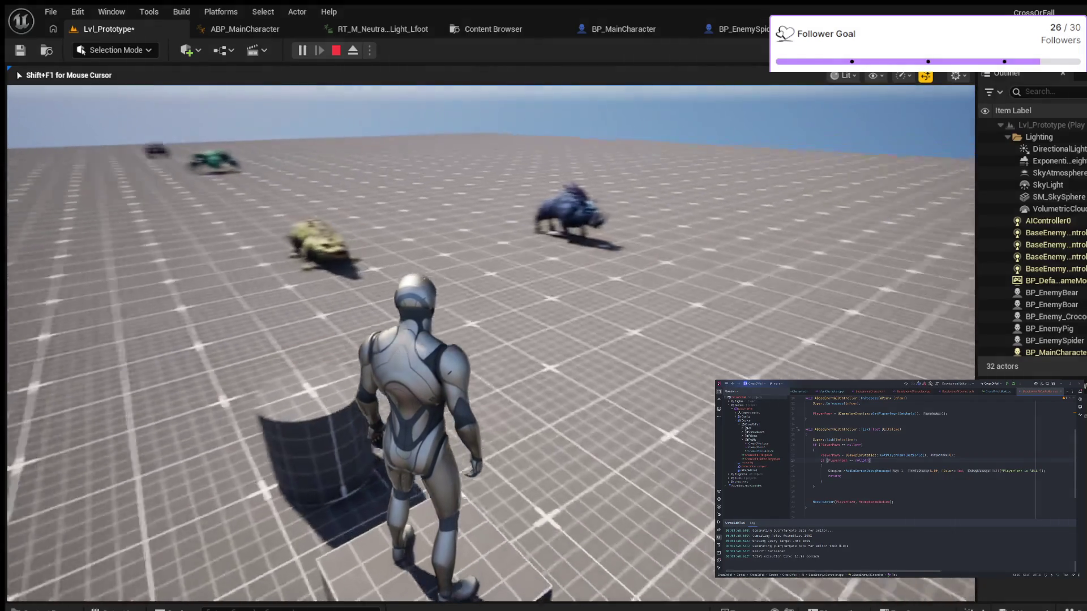
# Walk the character toward the roaming spiders and other animals, then stop the playtest
pyautogui.press('w')
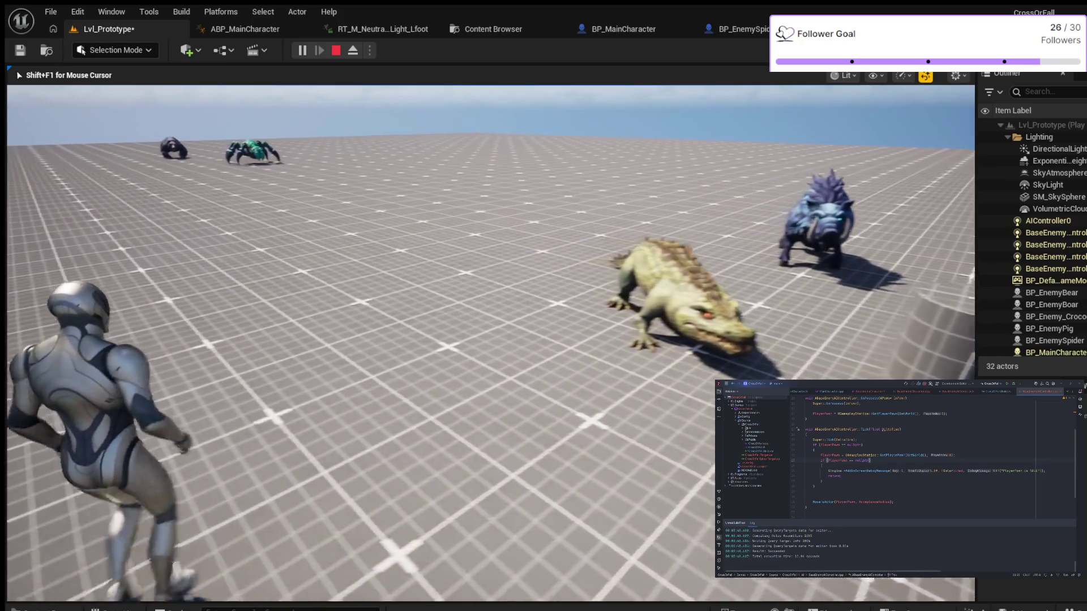
pyautogui.press('w')
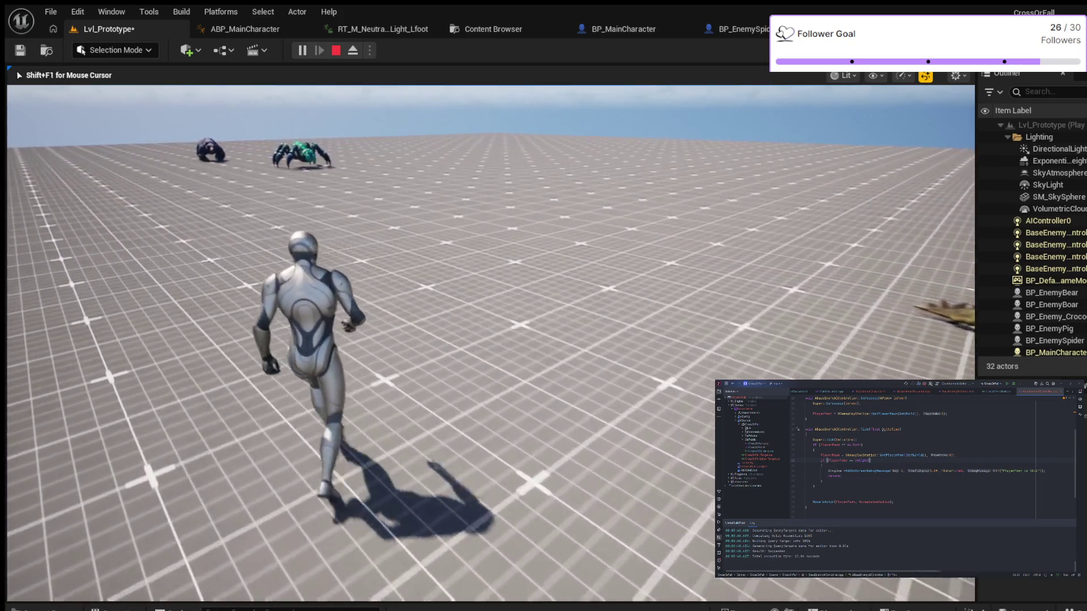
pyautogui.press('w')
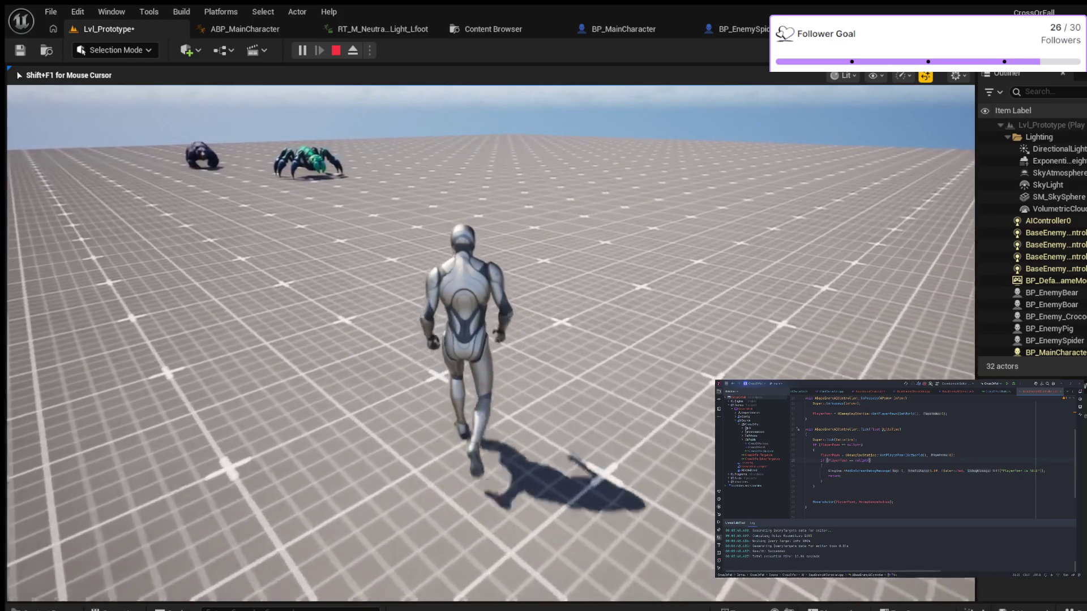
pyautogui.press('a')
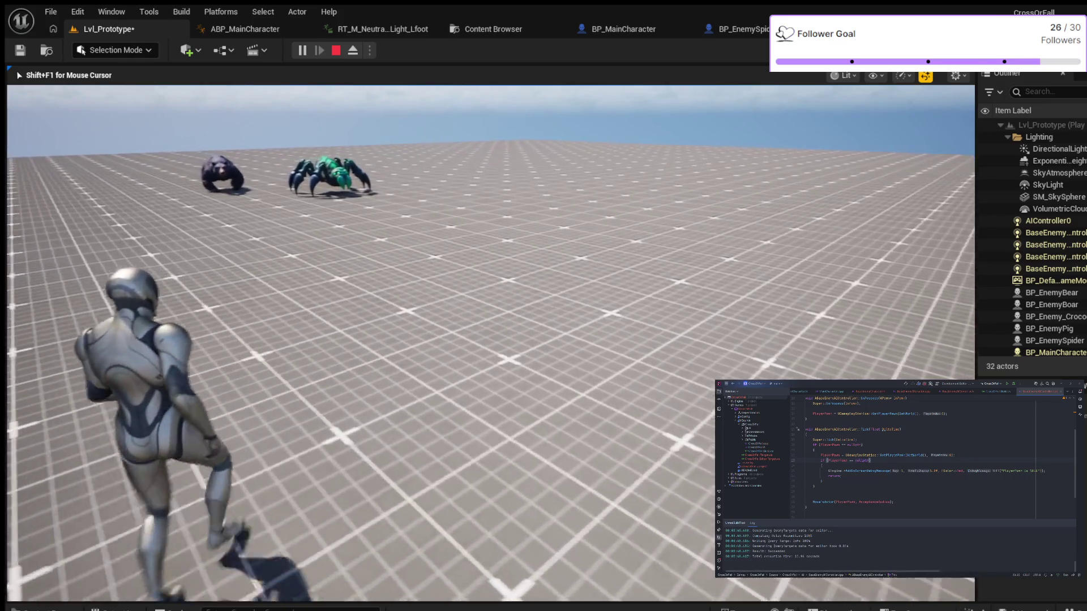
pyautogui.press('Escape')
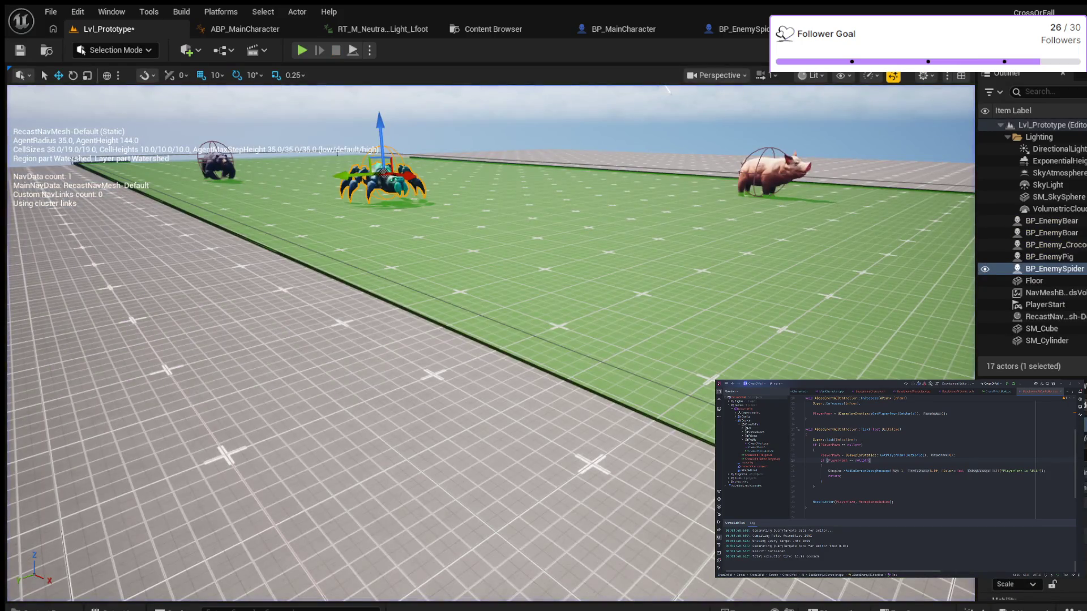
# Select the pig in the level and run a brief second playtest
pyautogui.click(770, 173)
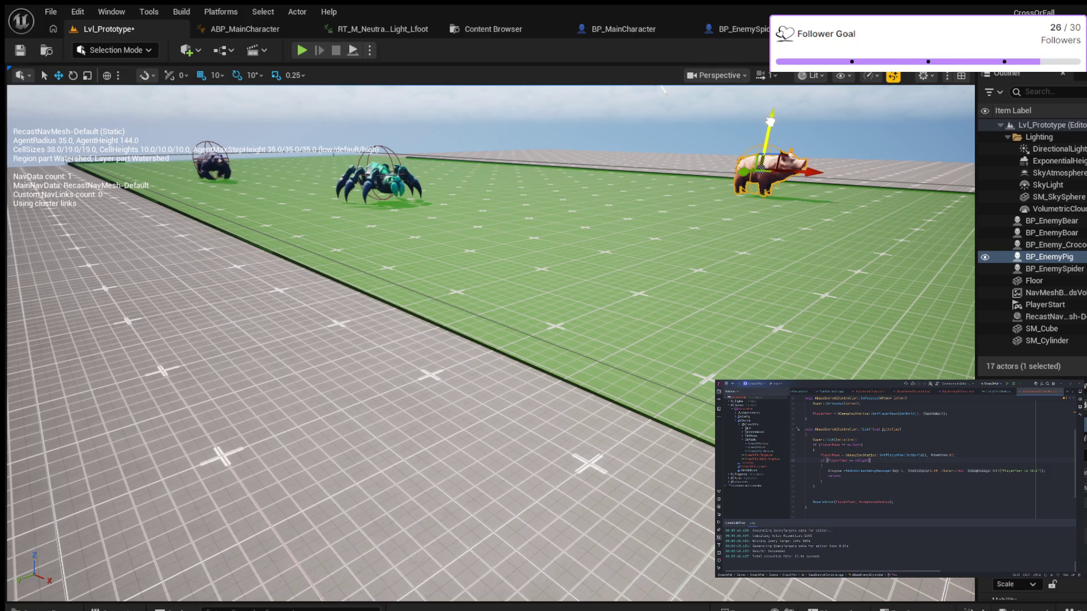
pyautogui.hotkey('alt', 'p')
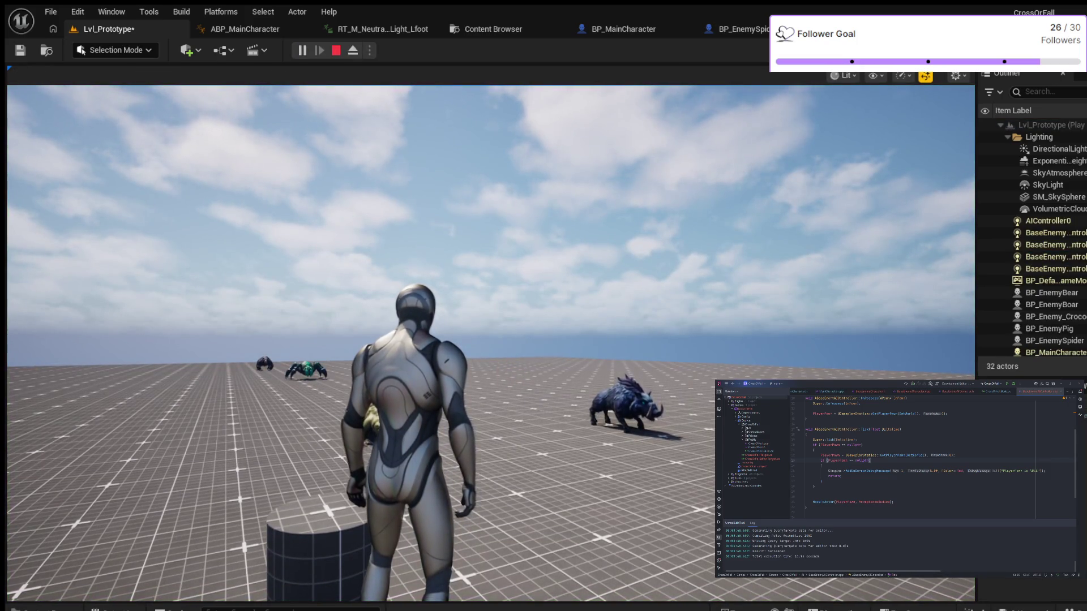
pyautogui.press('Escape')
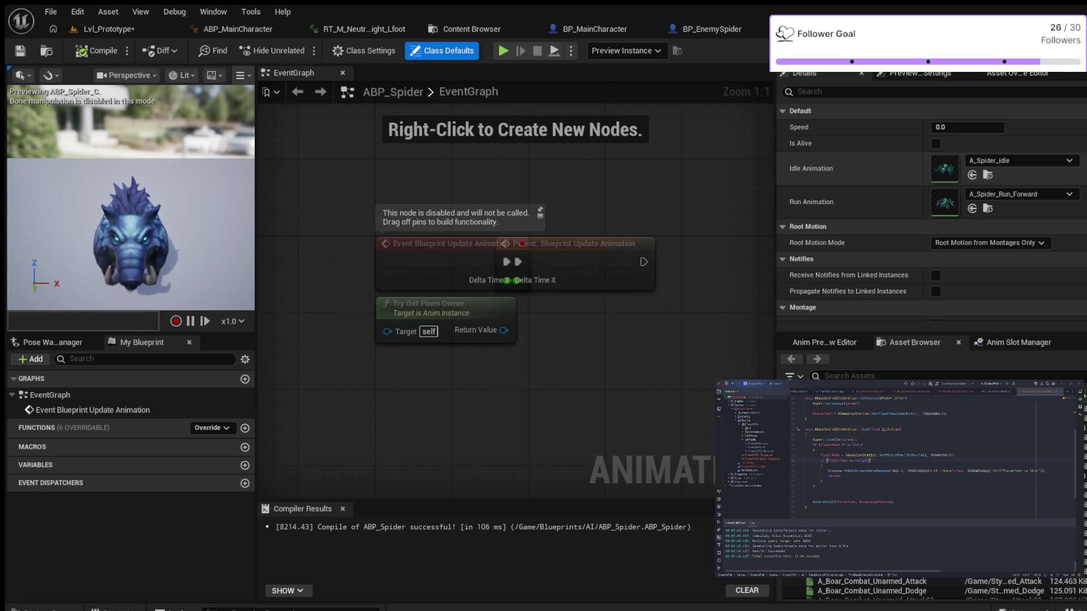
# Show ABP_Spider's class settings, search them for 'pawn', then clear the search
pyautogui.scroll(-1, 931, 213)
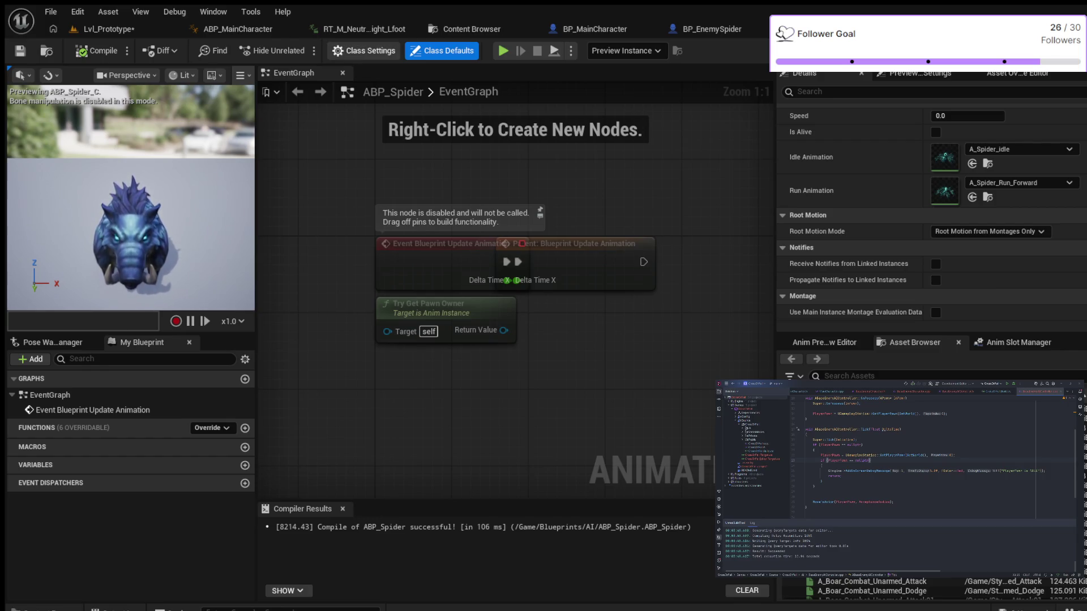
pyautogui.click(365, 51)
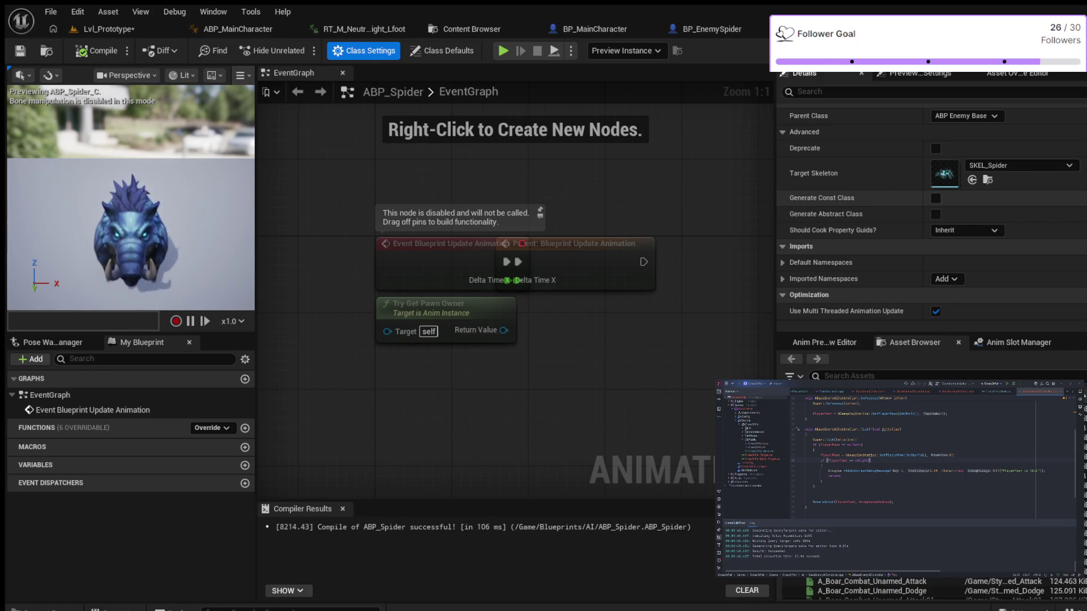
pyautogui.click(849, 91)
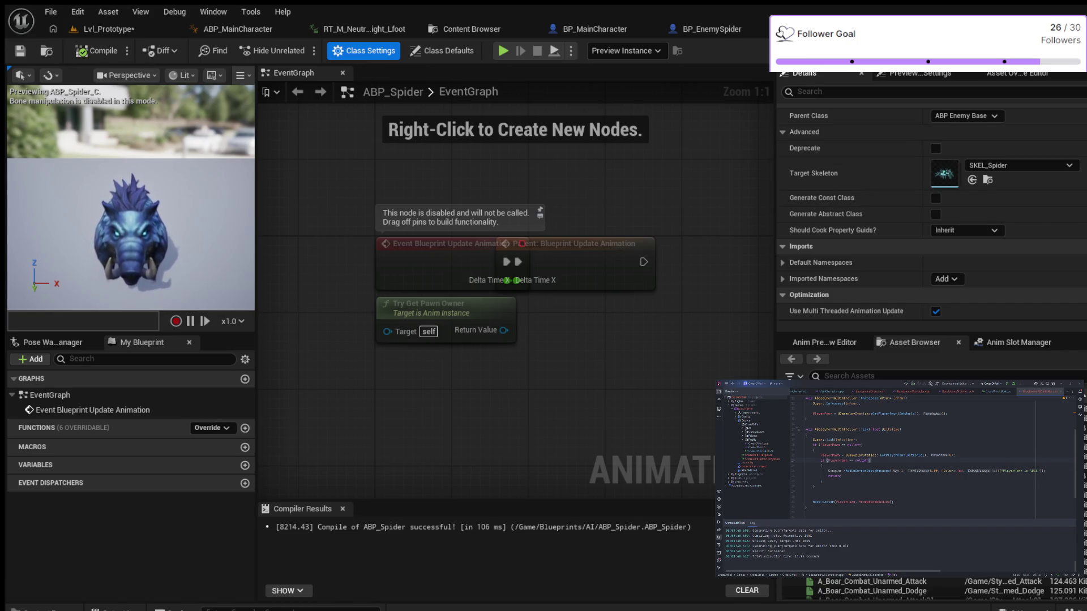
pyautogui.write('pawn')
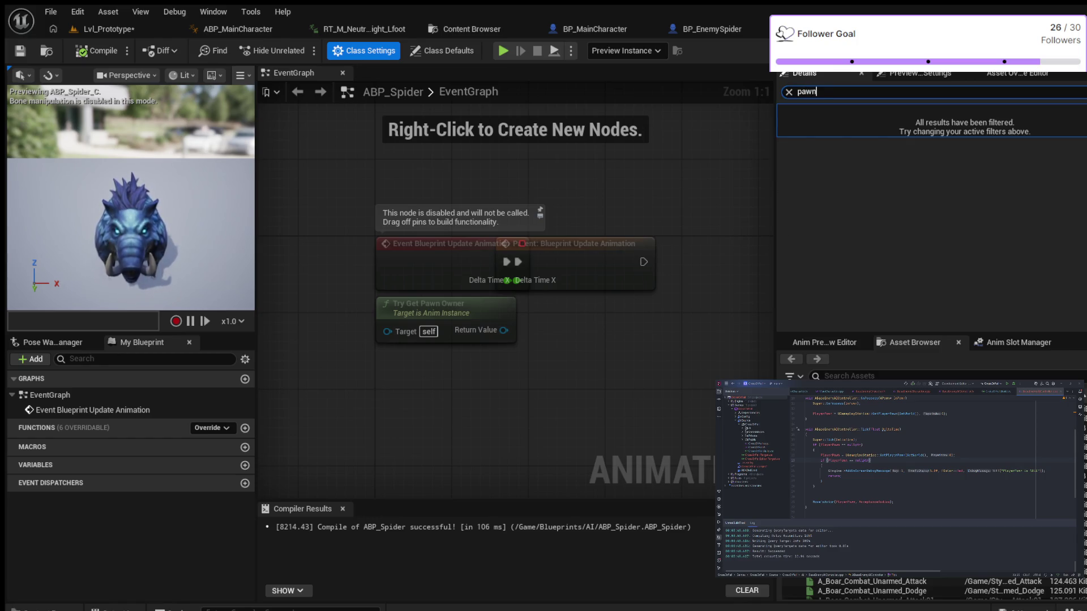
pyautogui.press('BackSpace')
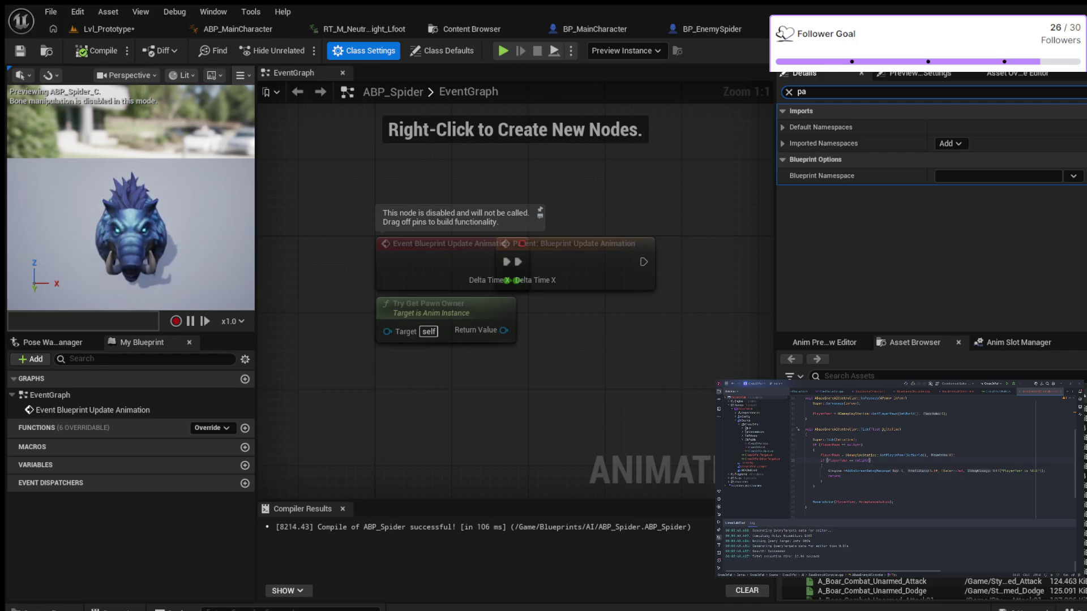
pyautogui.press('BackSpace')
pyautogui.press('BackSpace')
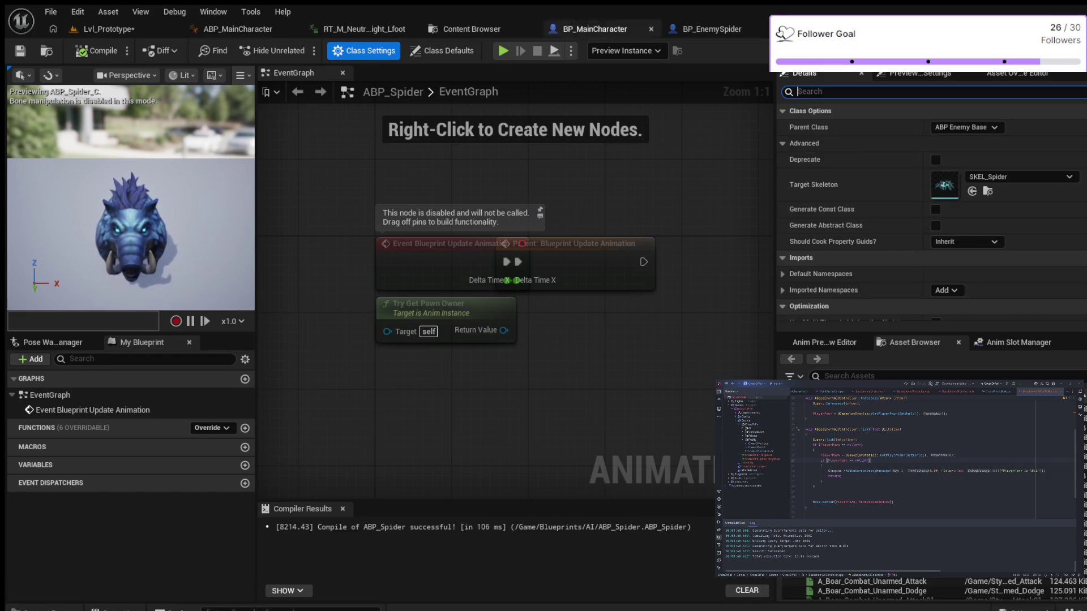
# Review ABP_Spider's class defaults with a 'pa' search, then switch to BP_EnemySpider
pyautogui.click(442, 50)
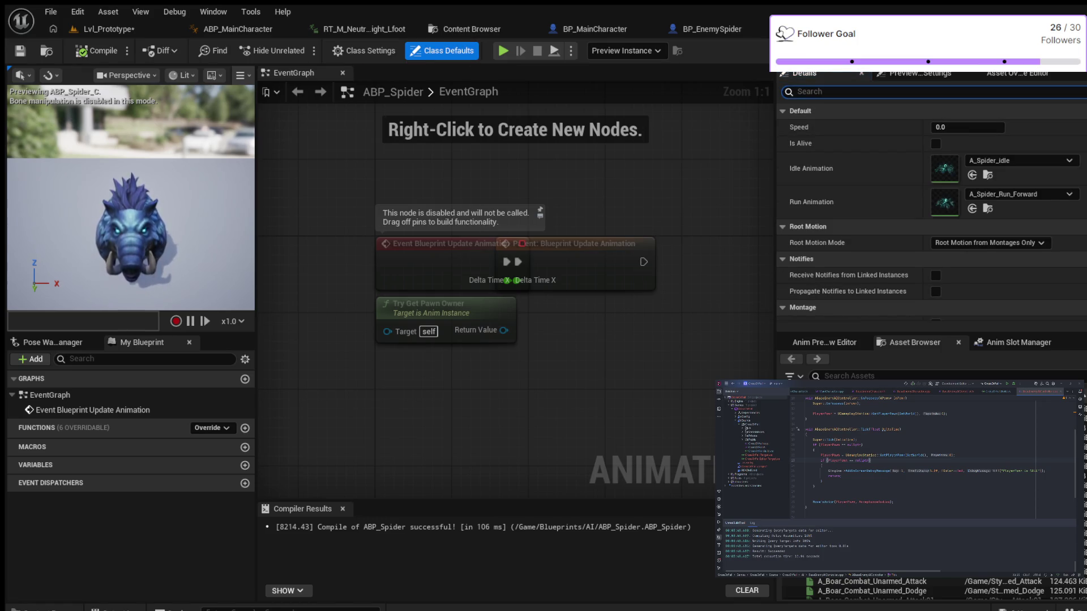
pyautogui.write('pawn')
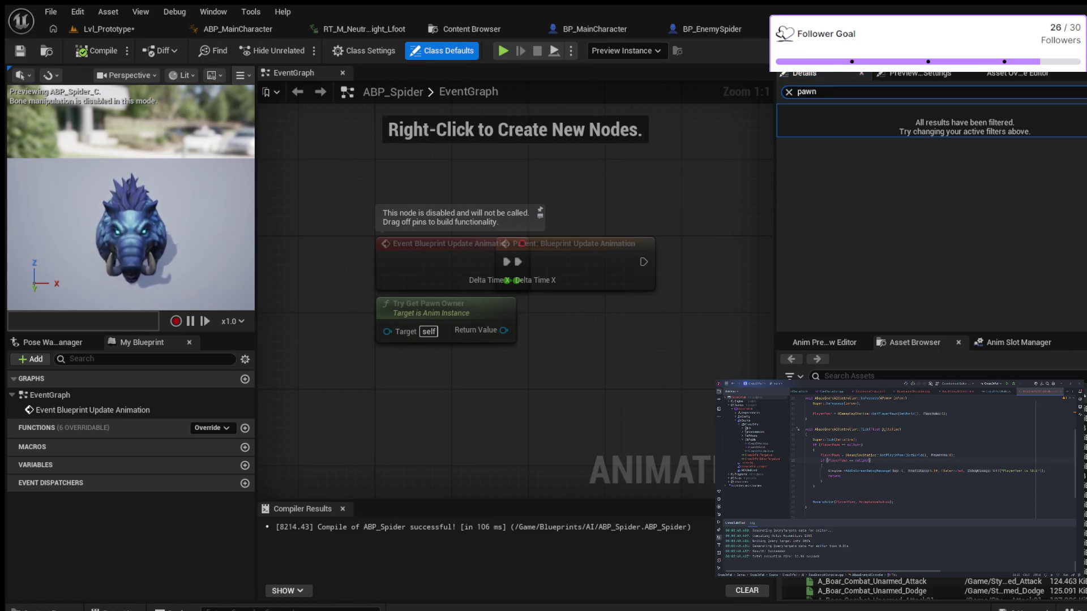
pyautogui.press('BackSpace')
pyautogui.press('BackSpace')
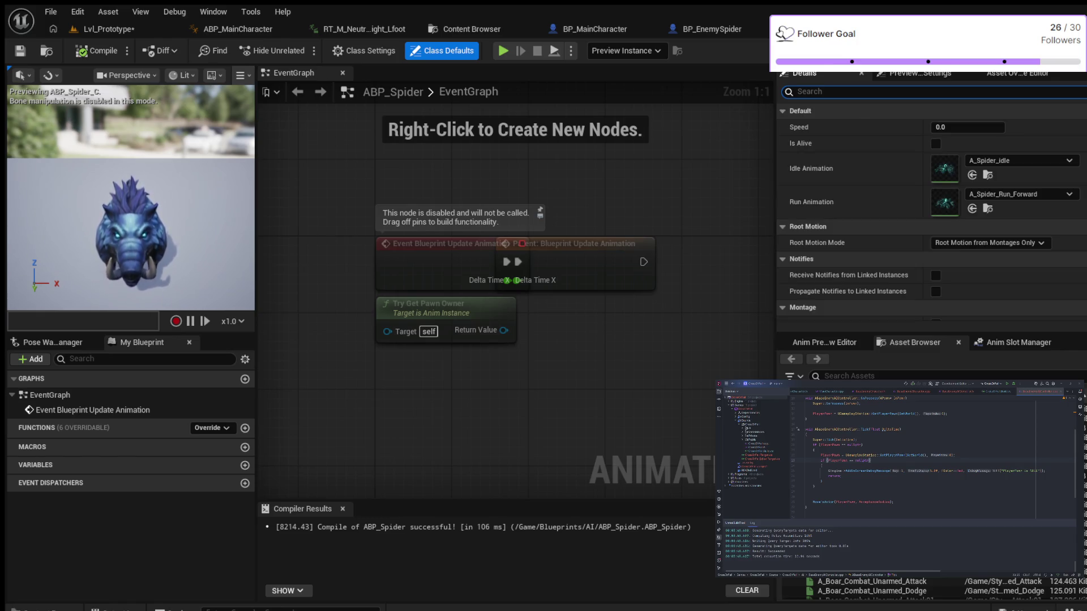
pyautogui.click(712, 29)
pyautogui.click(918, 91)
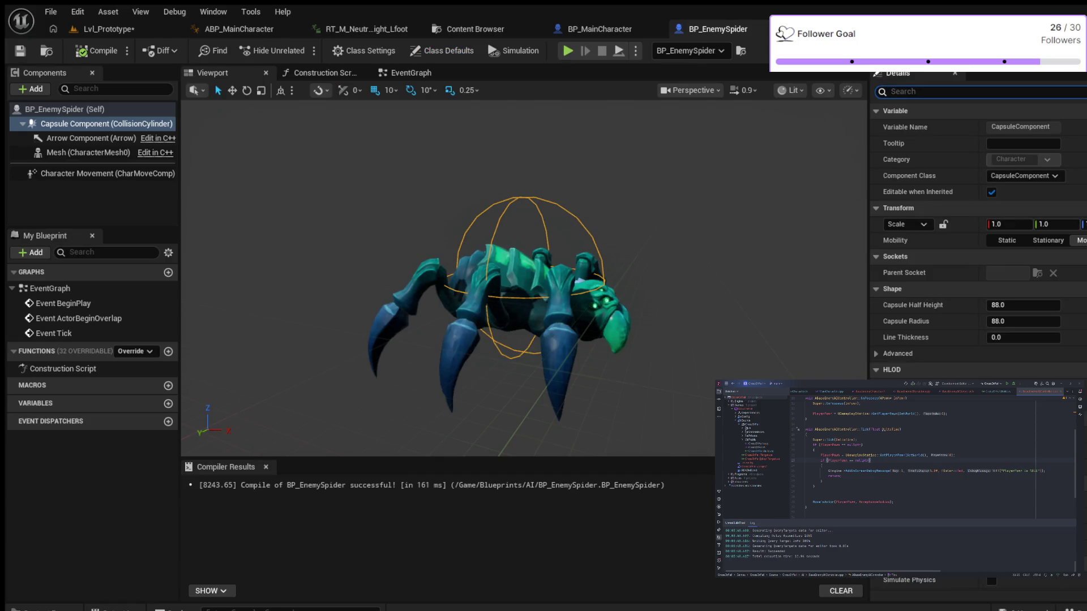
# Set BP_EnemySpider's AI Controller Class to BaseEnemyAIController
pyautogui.write('pawn')
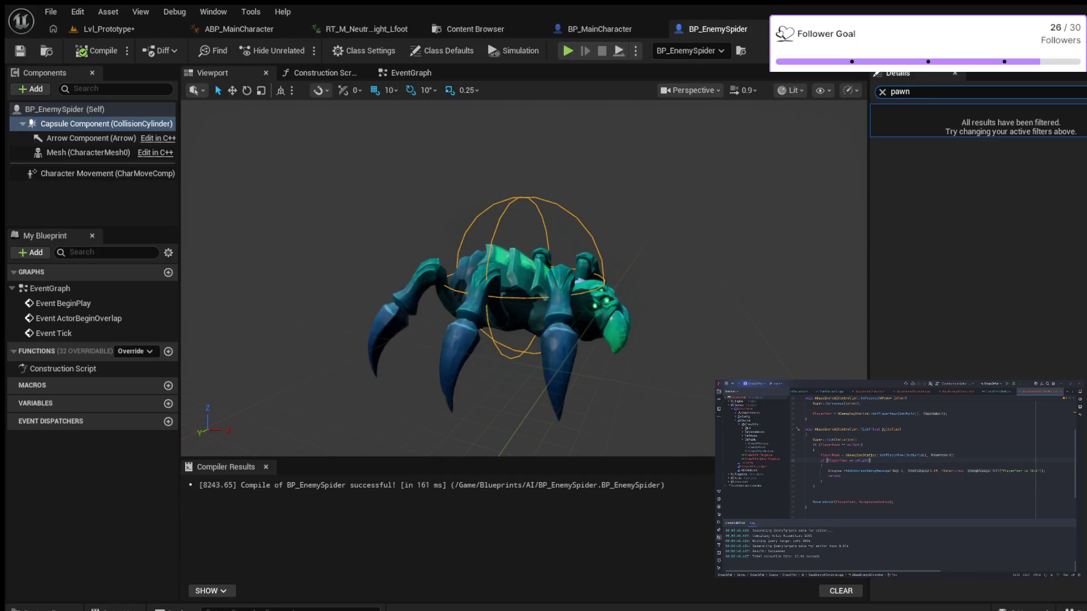
pyautogui.click(64, 109)
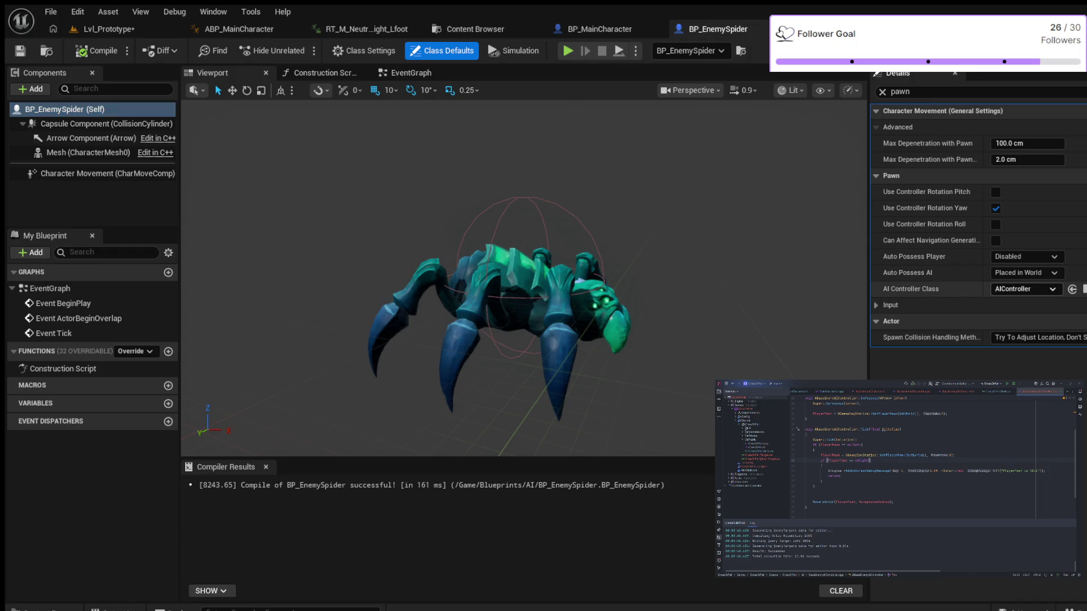
pyautogui.press('Return')
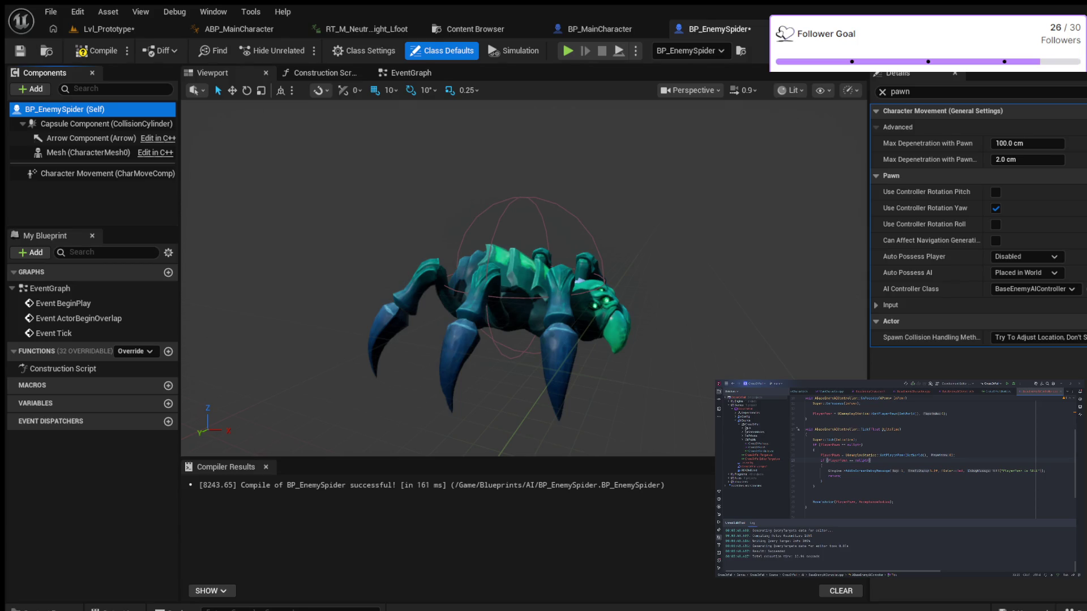
# Compile and save BP_EnemySpider, then open the BP_EnemyPig blueprint
pyautogui.press('F7')
pyautogui.hotkey('ctrl', 's')
pyautogui.hotkey('ctrl', 'space')
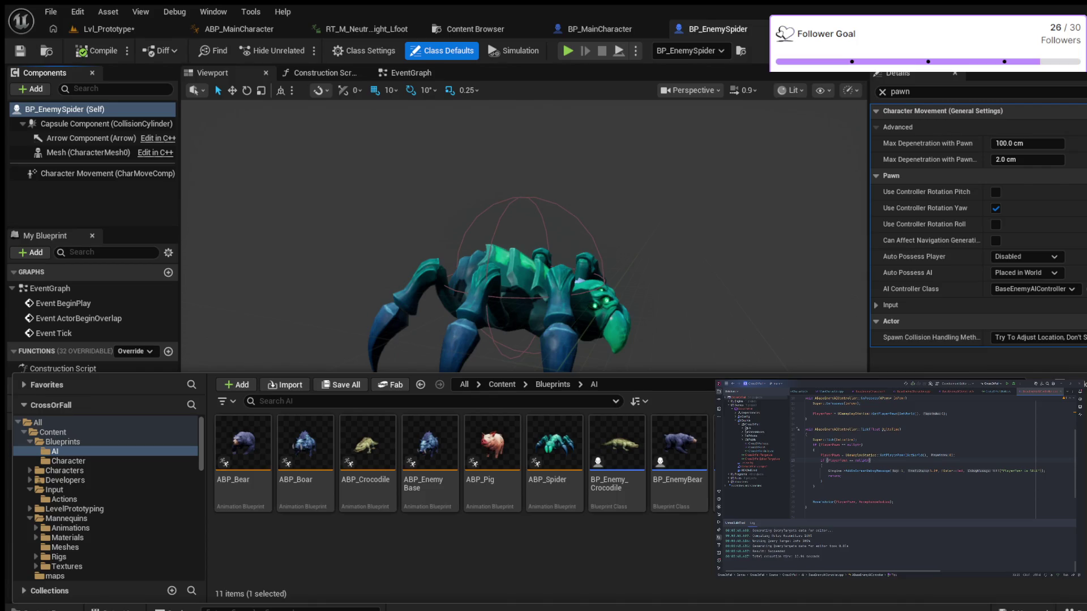
pyautogui.press('Return')
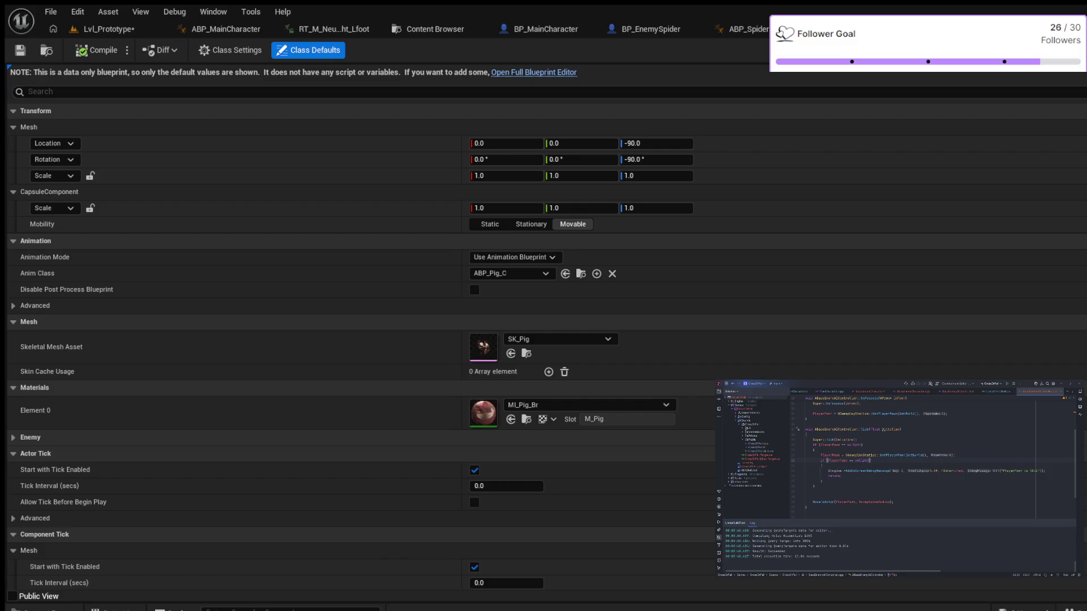
# Make BP_EnemyPig's collision ignore WorldStatic and WorldDynamic, compile, and return to Lvl_Prototype
pyautogui.click(534, 72)
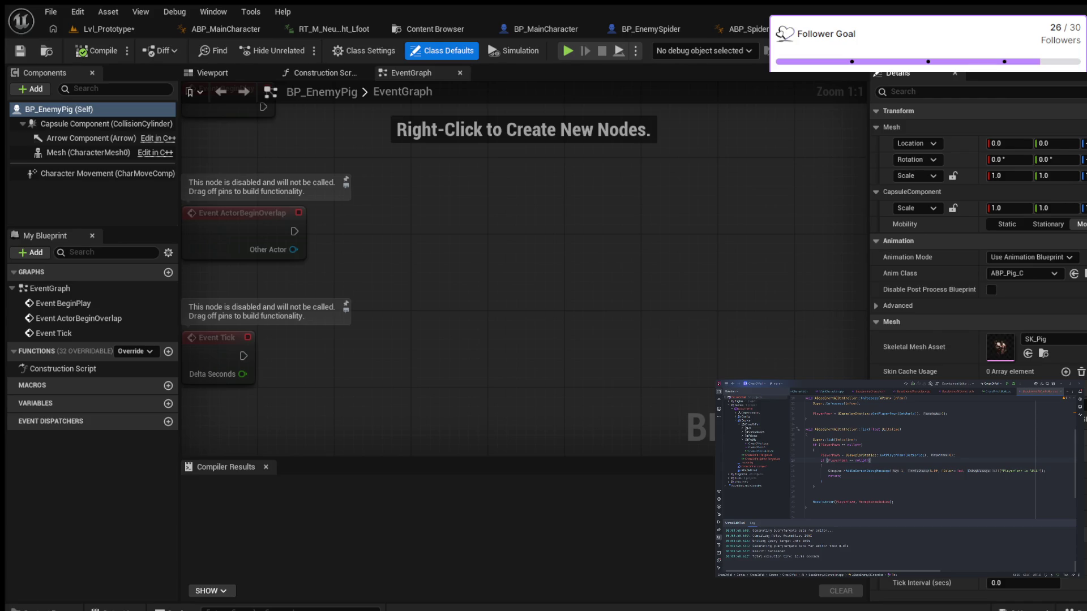
pyautogui.click(962, 91)
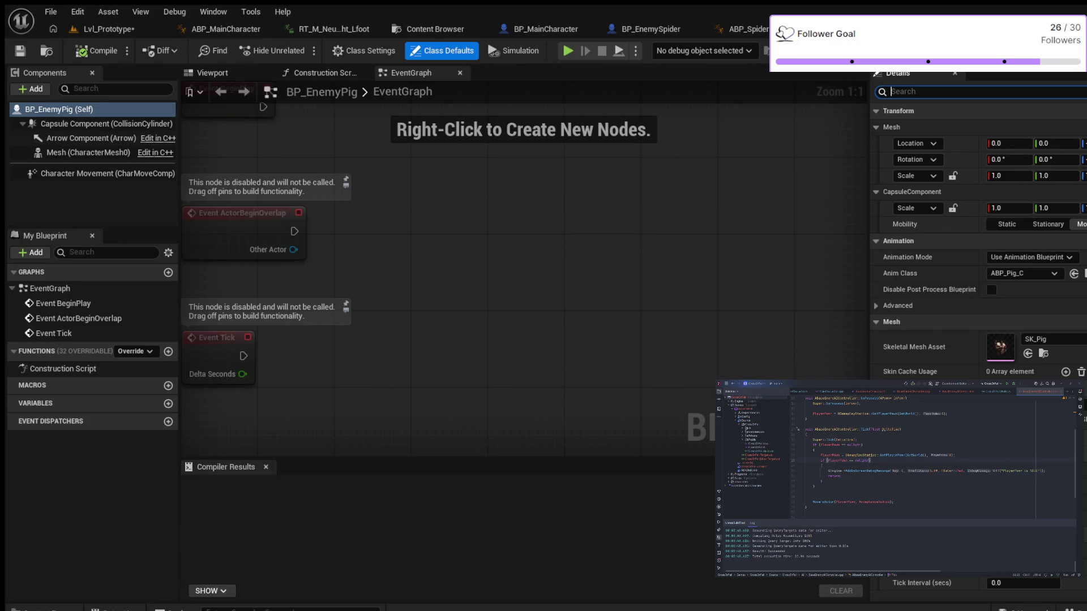
pyautogui.write('collision')
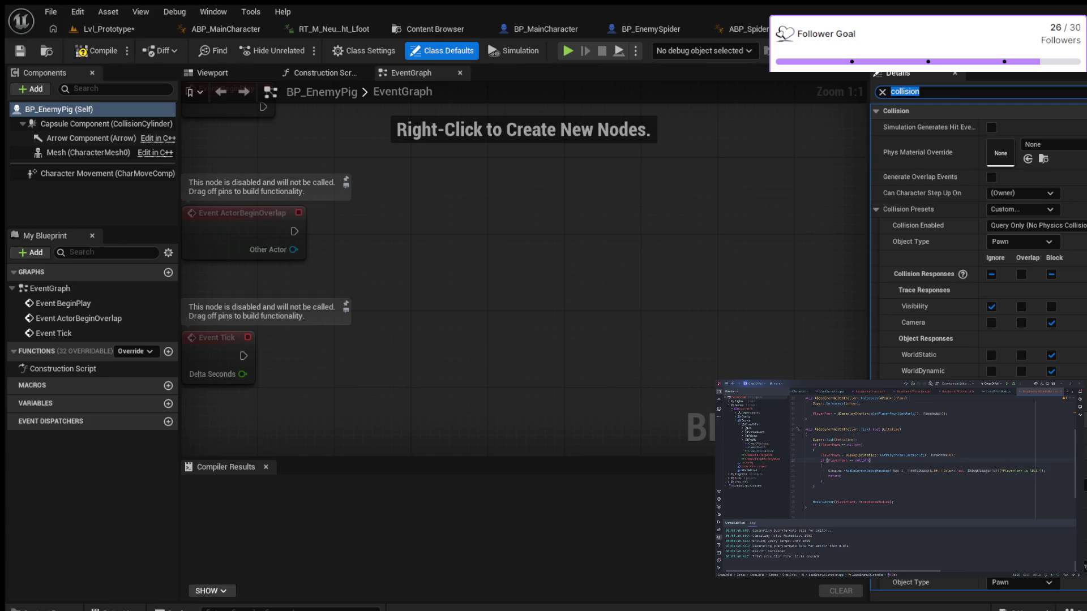
pyautogui.click(991, 371)
pyautogui.click(991, 355)
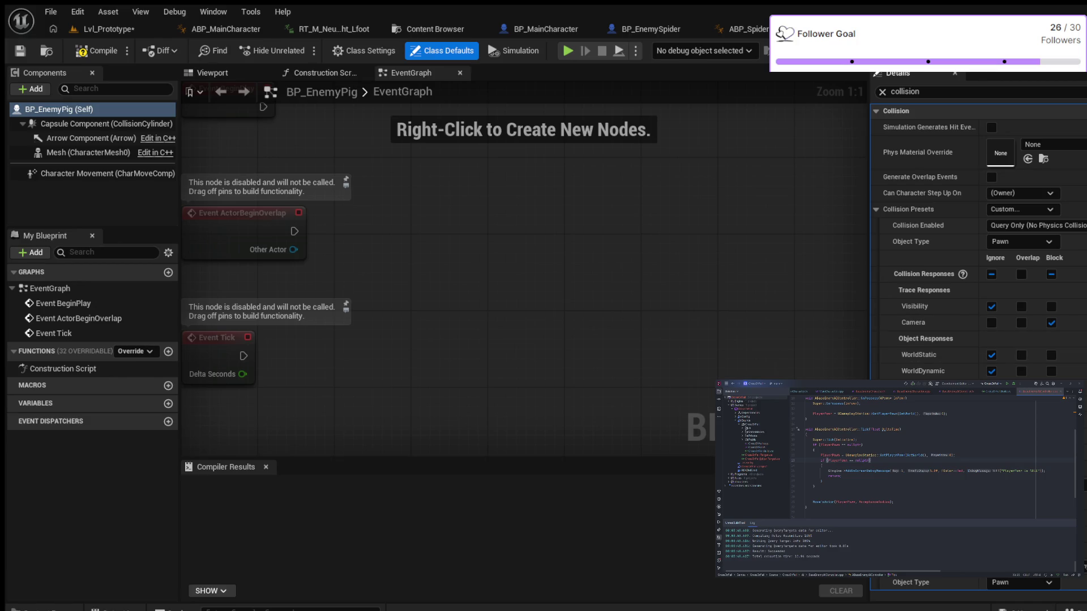
pyautogui.click(96, 51)
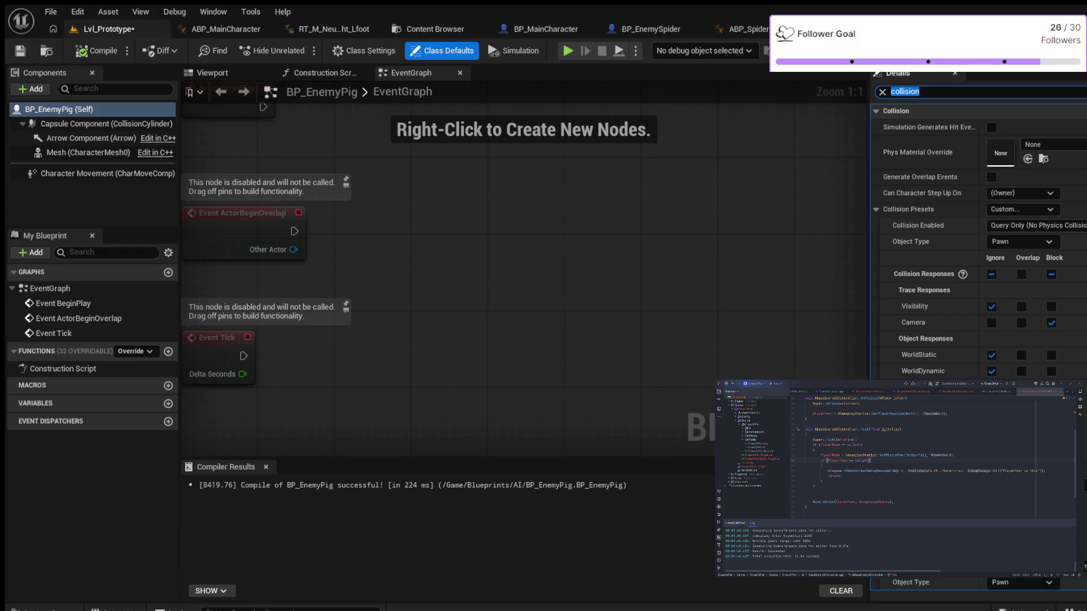
pyautogui.click(108, 29)
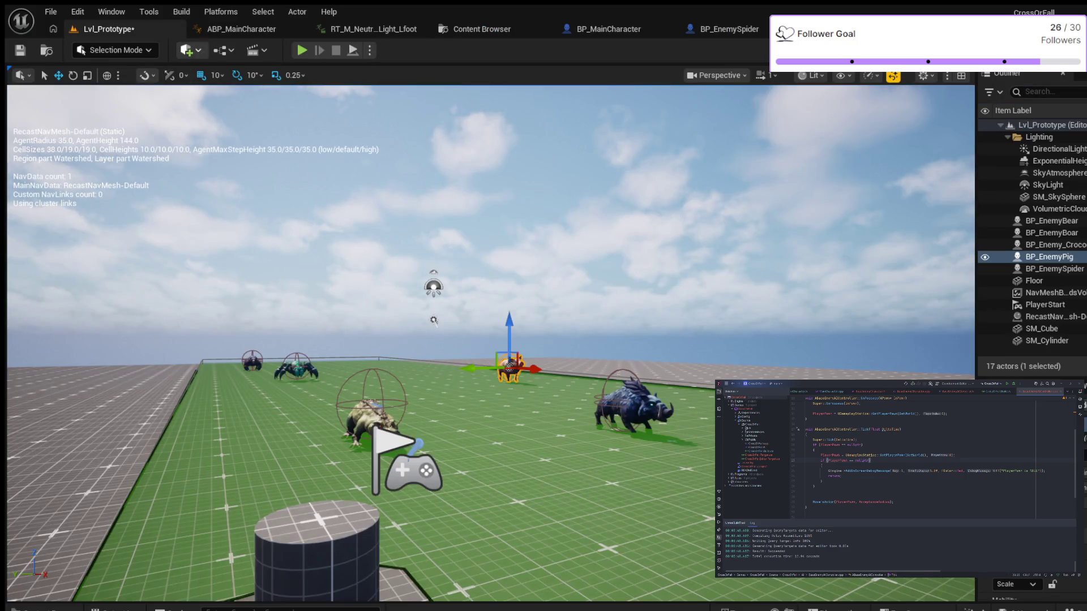
pyautogui.hotkey('alt', 'p')
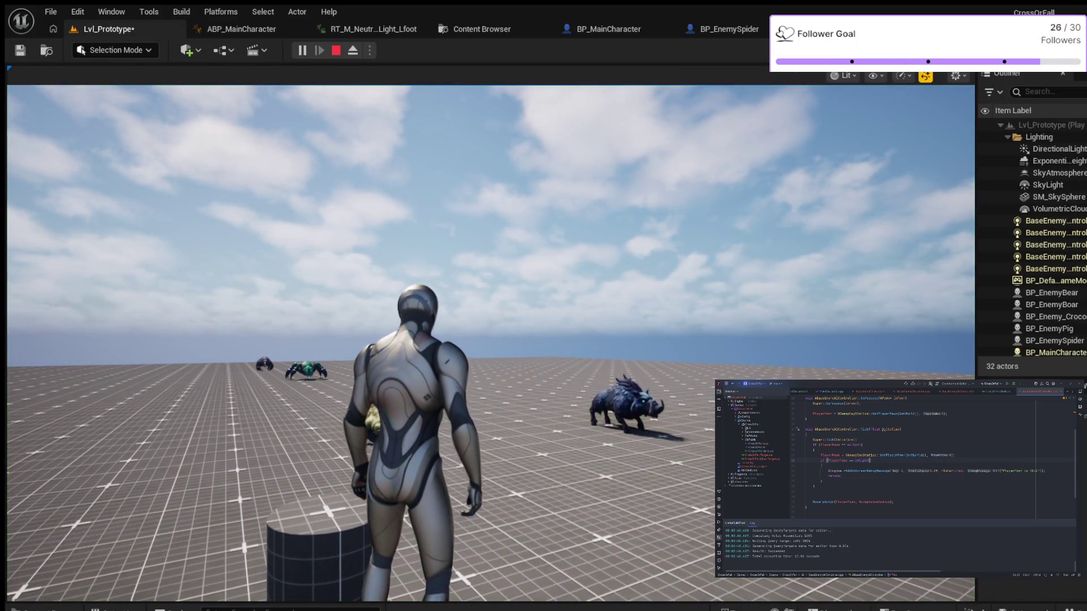
pyautogui.press('a')
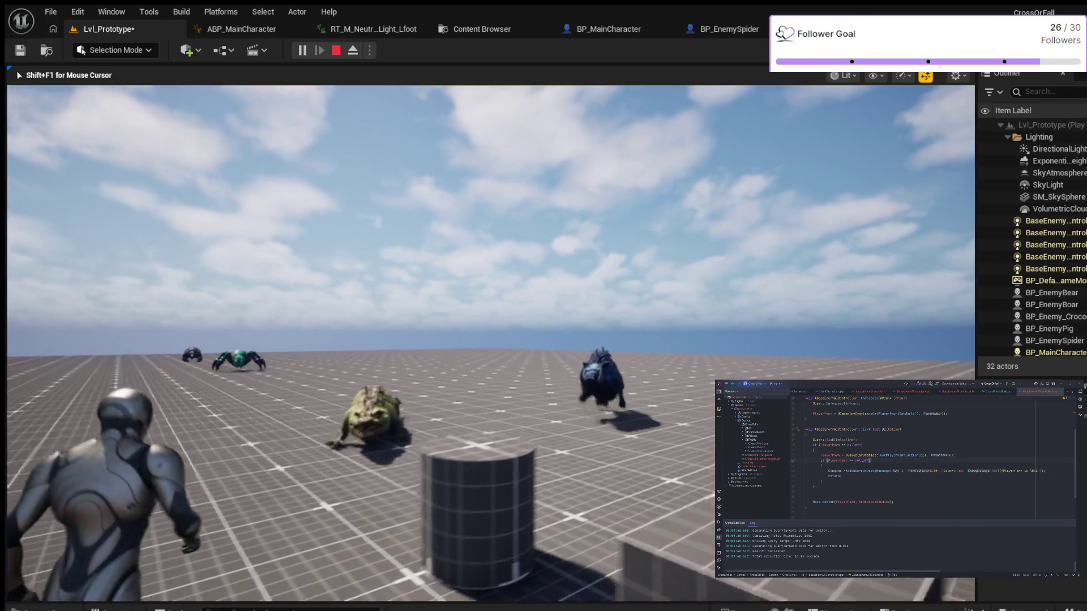
pyautogui.press('w')
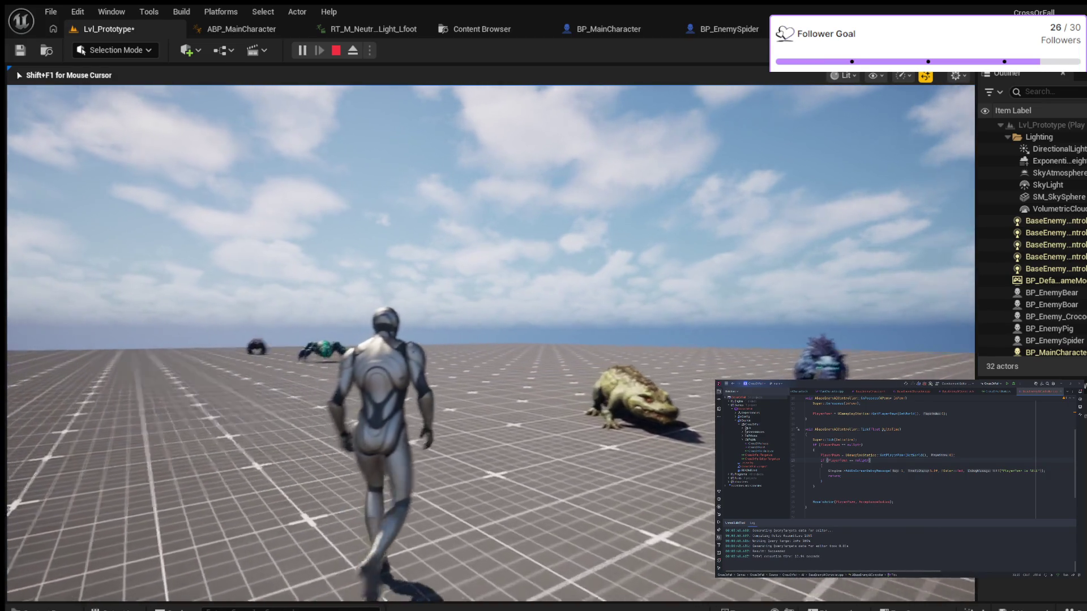
pyautogui.press('w')
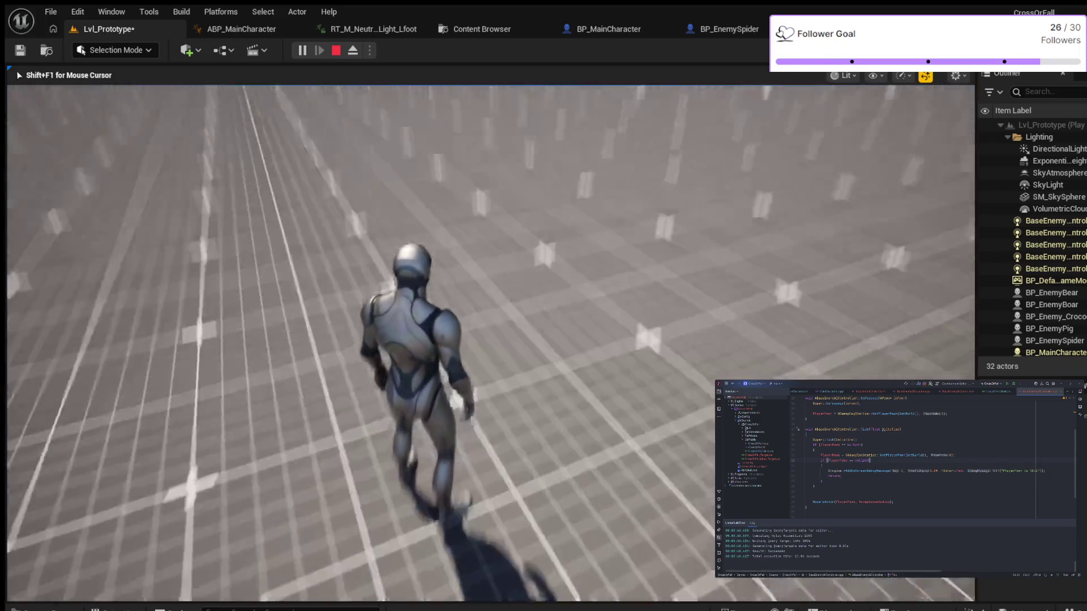
pyautogui.moveTo(543, 305)
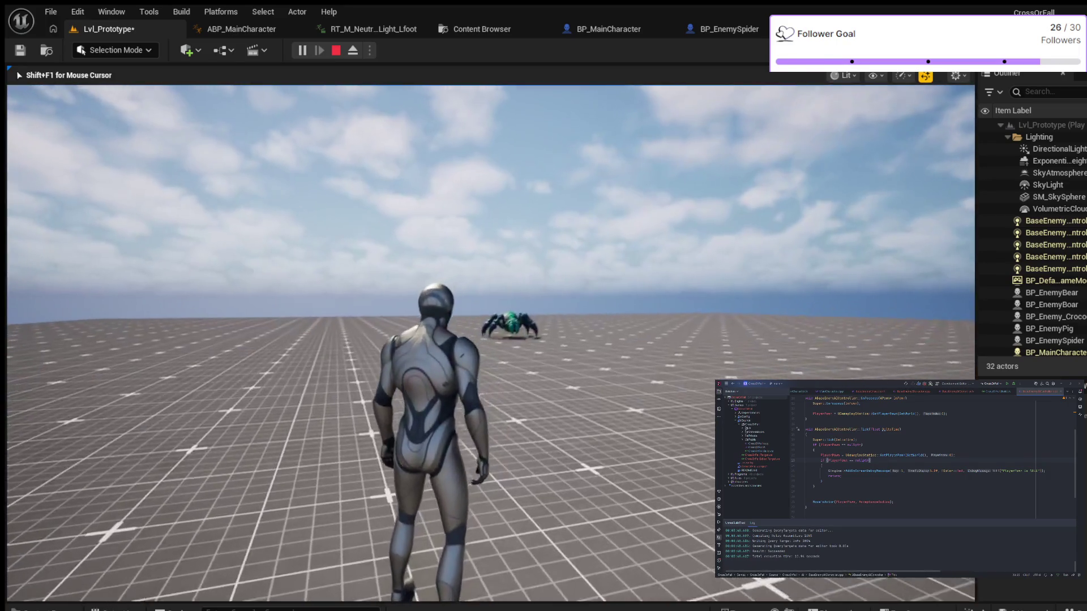
pyautogui.press('w')
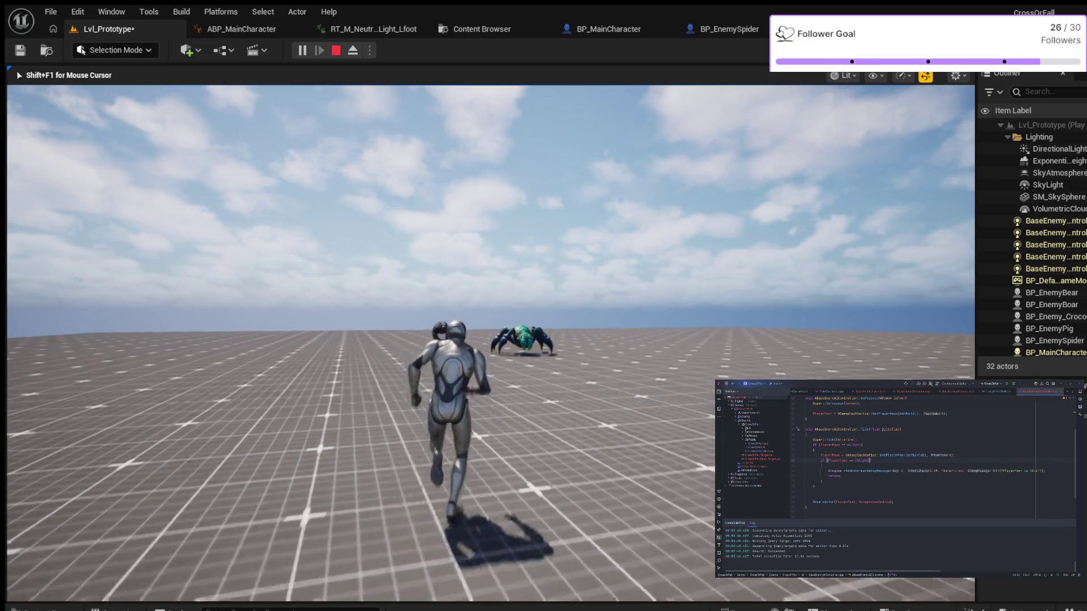
pyautogui.press('w')
pyautogui.press('w')
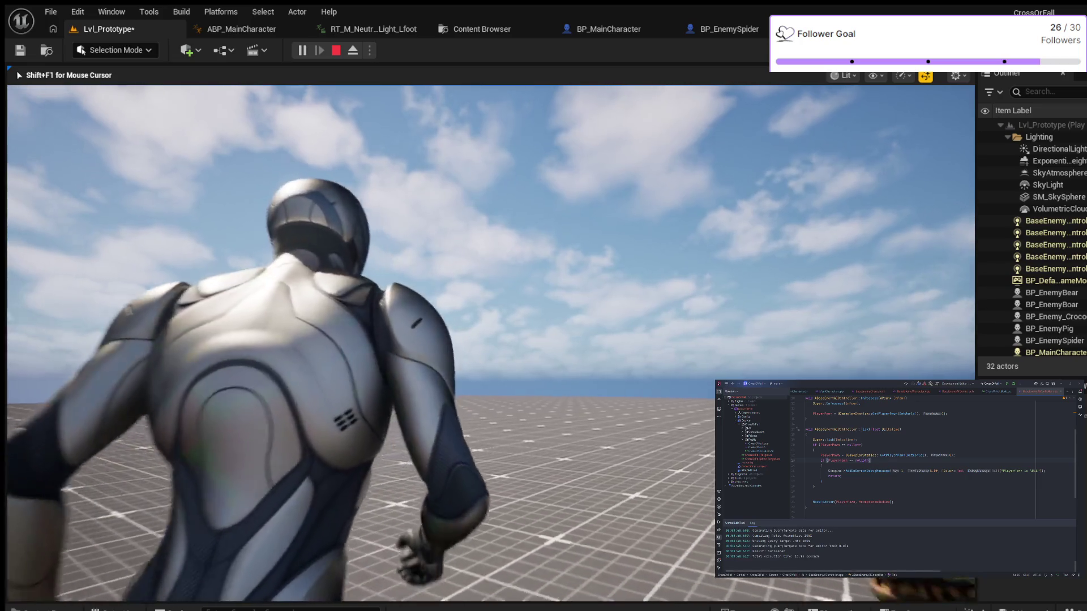
pyautogui.press('Escape')
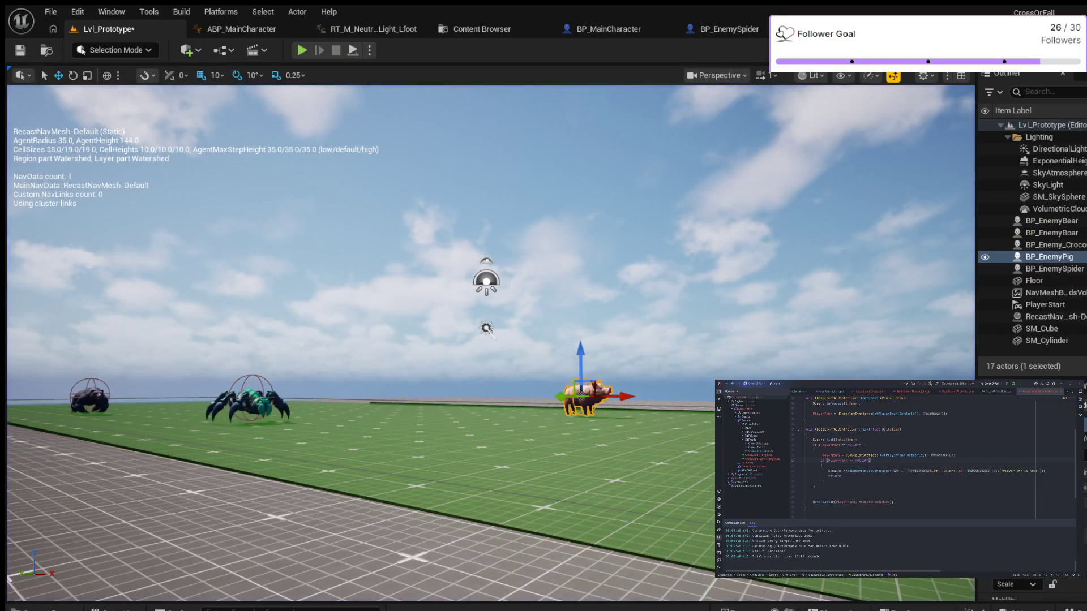
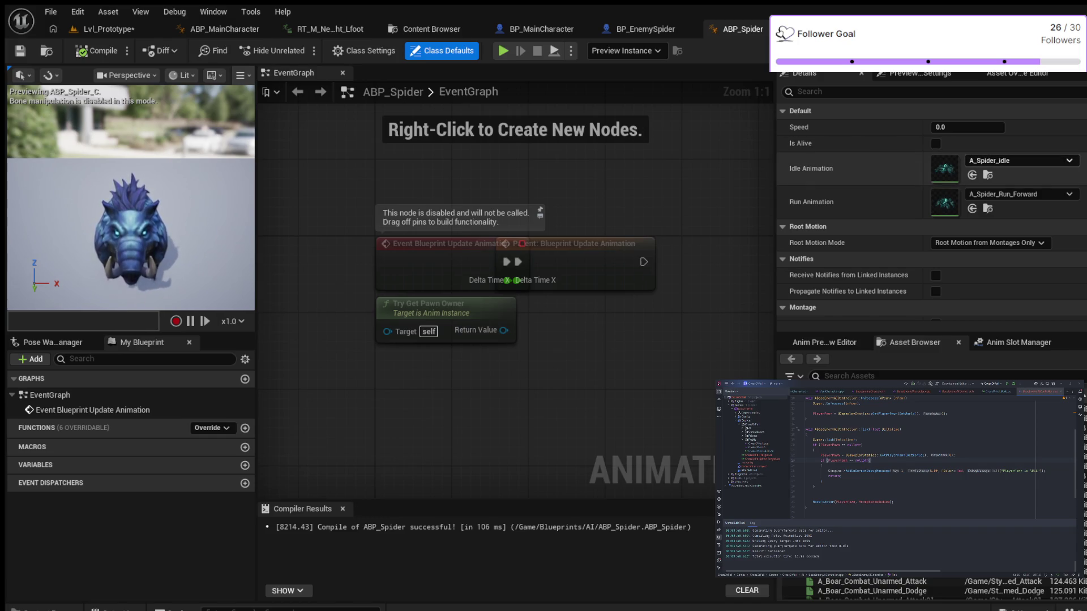
# Leave the ABP_Spider anim graph and bring up the BP_EnemySpider blueprint
pyautogui.scroll(-1, 931, 213)
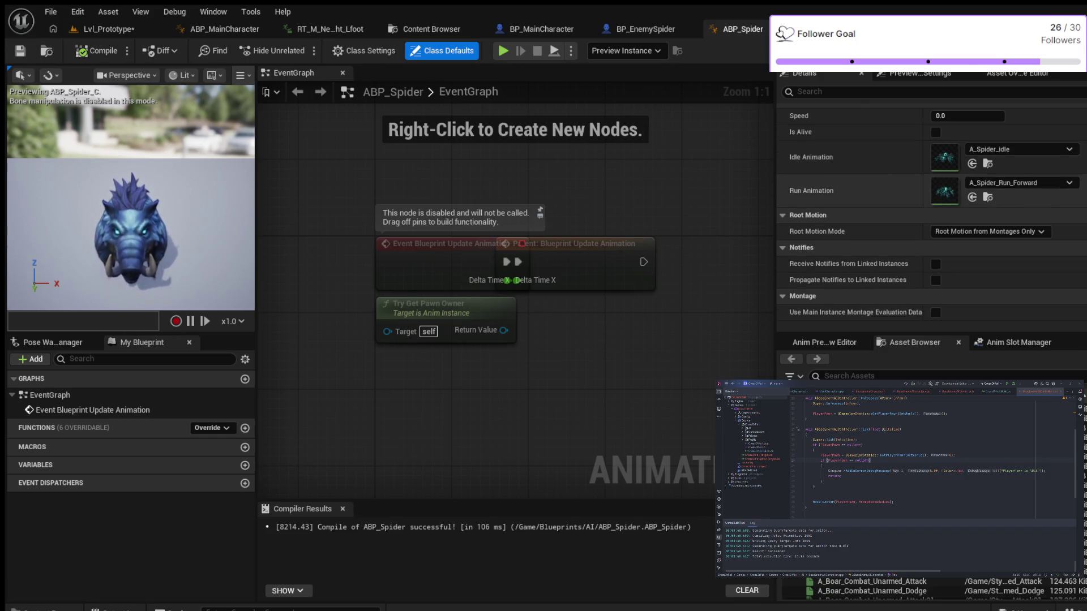
pyautogui.scroll(1, 931, 212)
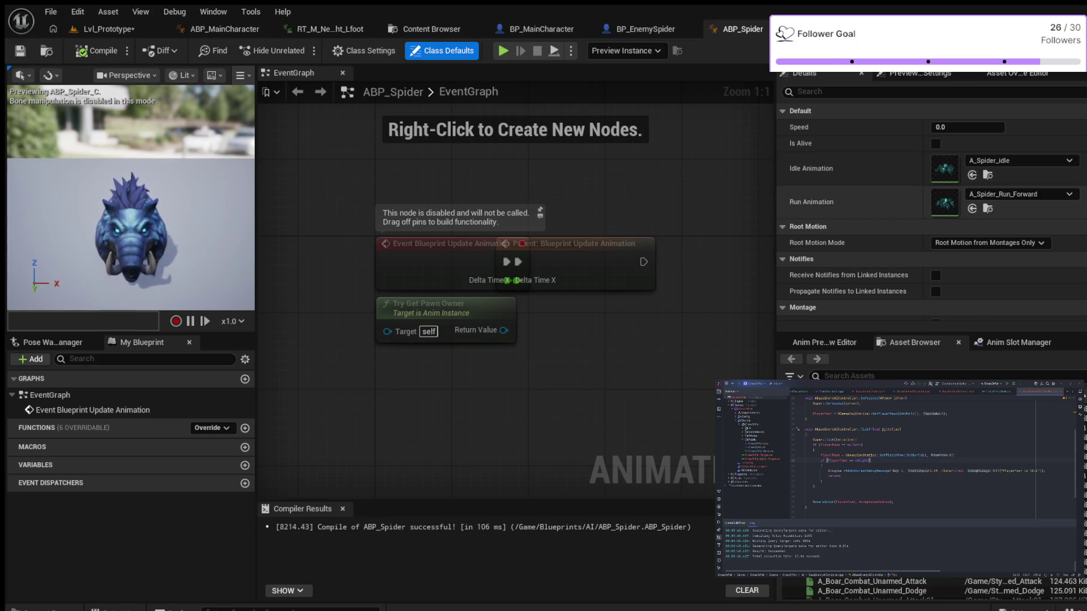
pyautogui.scroll(-1, 931, 212)
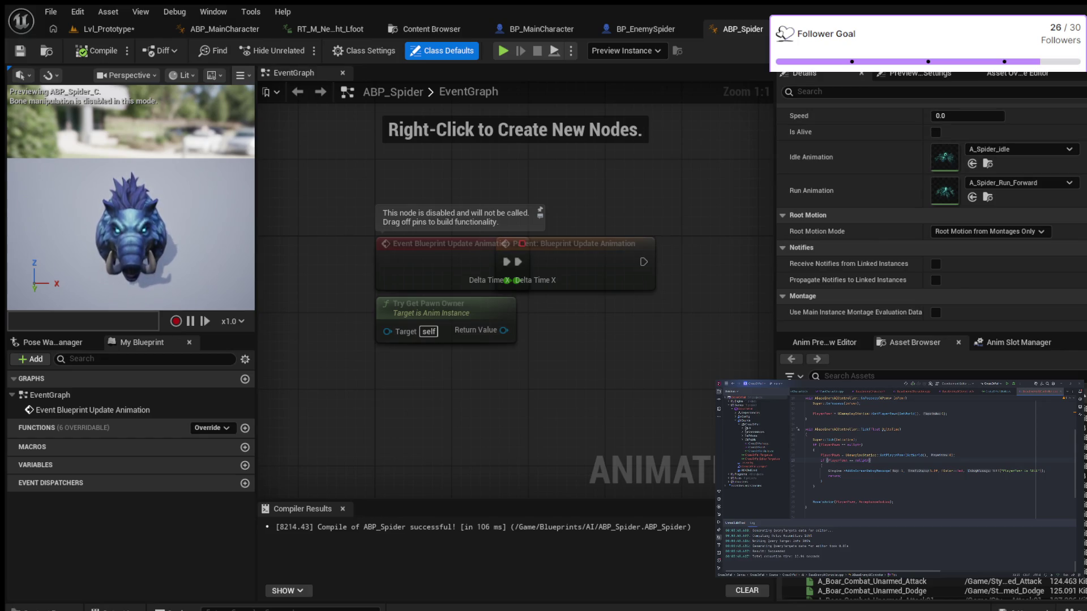
pyautogui.click(645, 29)
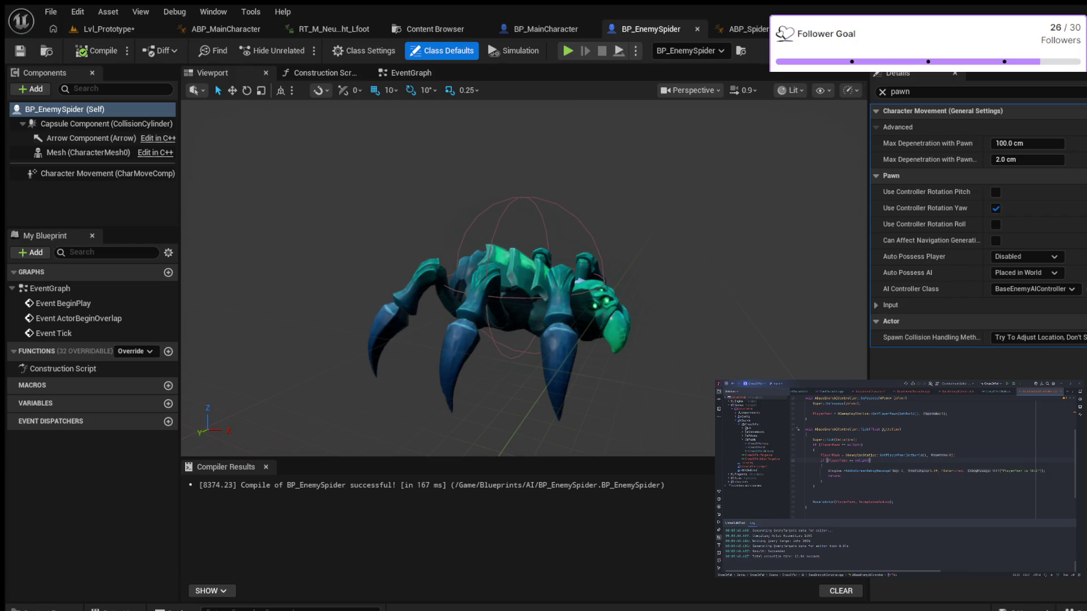
# Set BP_EnemySpider's Anim Class to ABP_Spider_C, compile it, and return to Lvl_Prototype
pyautogui.click(882, 91)
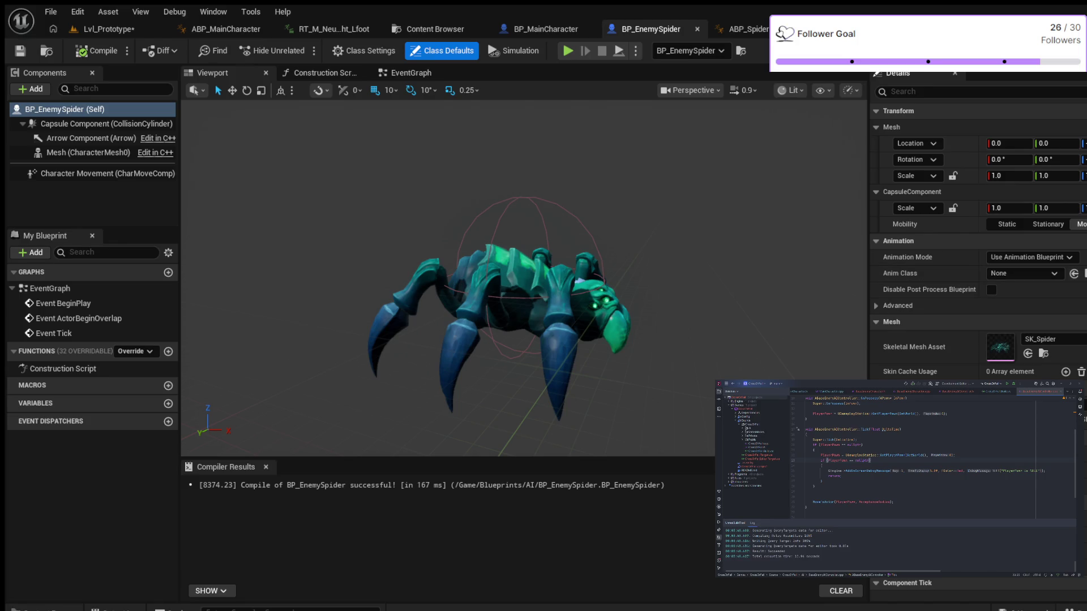
pyautogui.click(1022, 273)
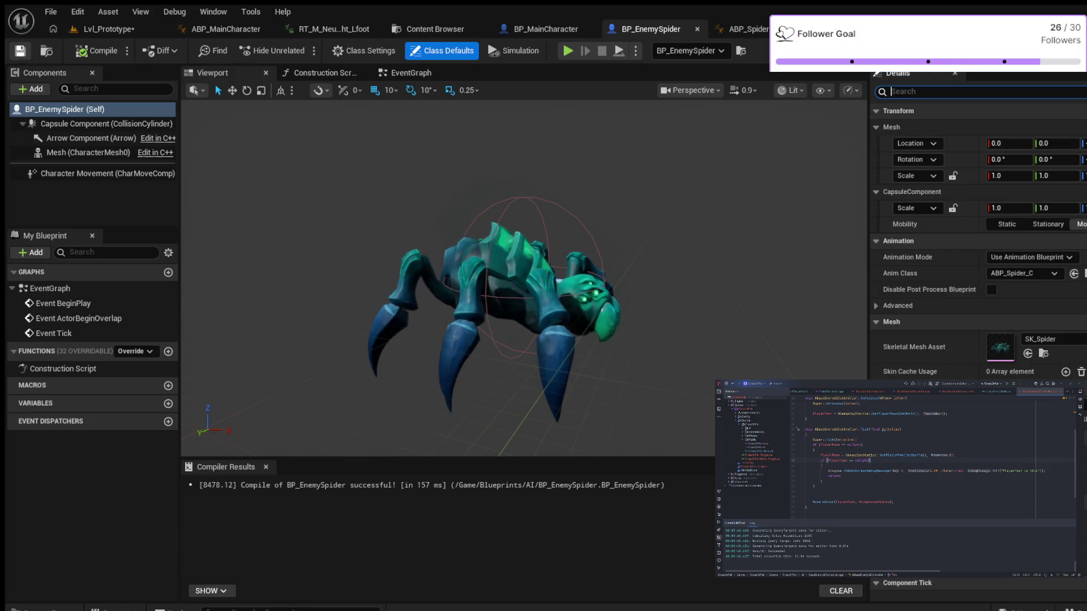
pyautogui.press('F7')
pyautogui.click(102, 29)
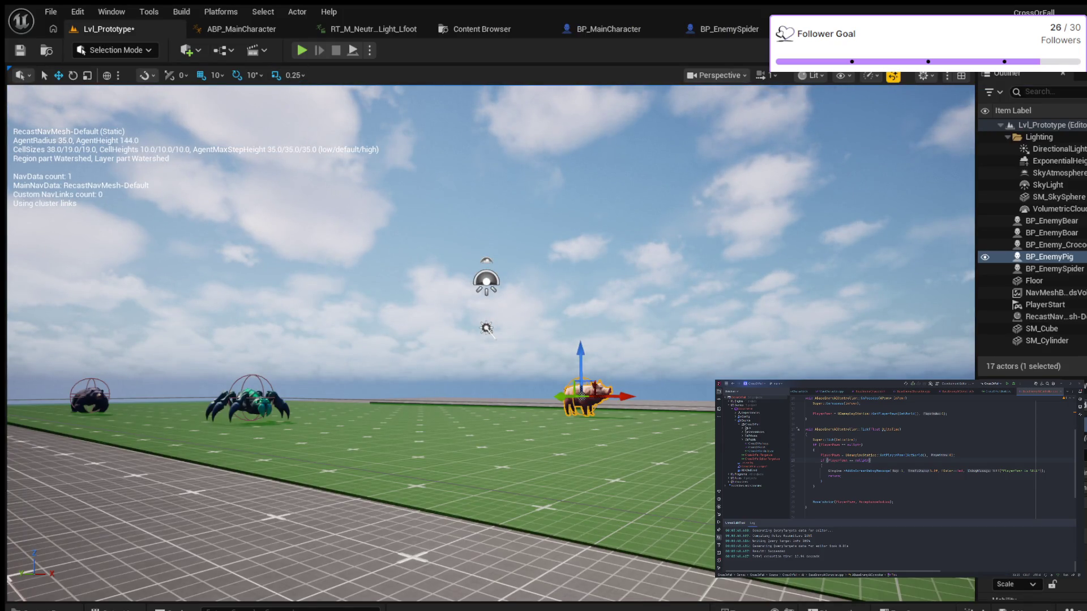
# Raise the pig slightly, start Play, and run and jump toward the croc, boar, spider and bear
pyautogui.moveTo(579, 359); pyautogui.dragTo(579, 348)
pyautogui.click(301, 50)
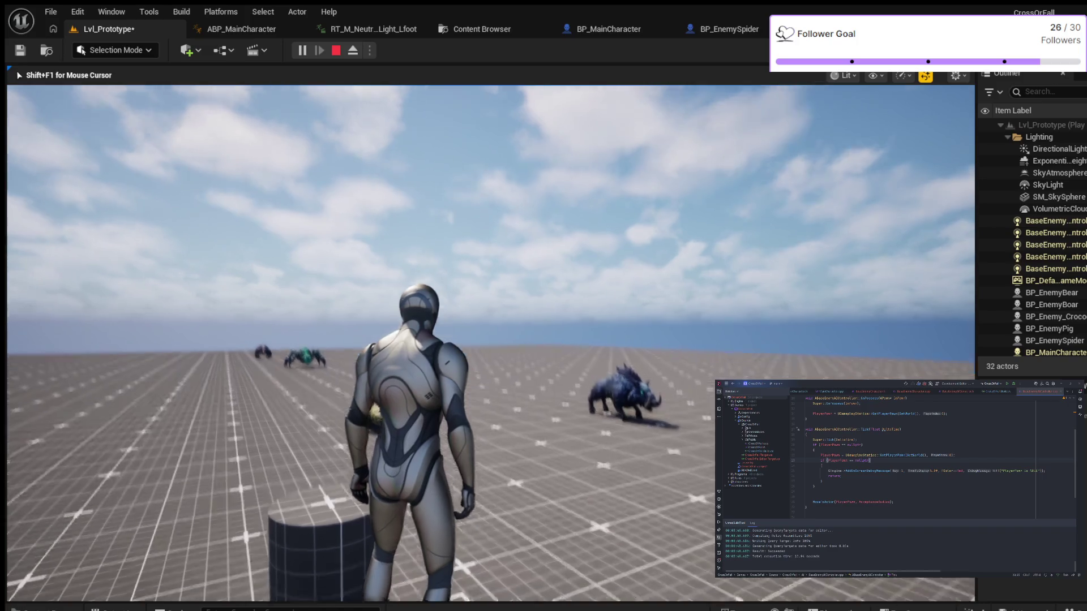
pyautogui.press('w')
pyautogui.press('space')
pyautogui.press('w')
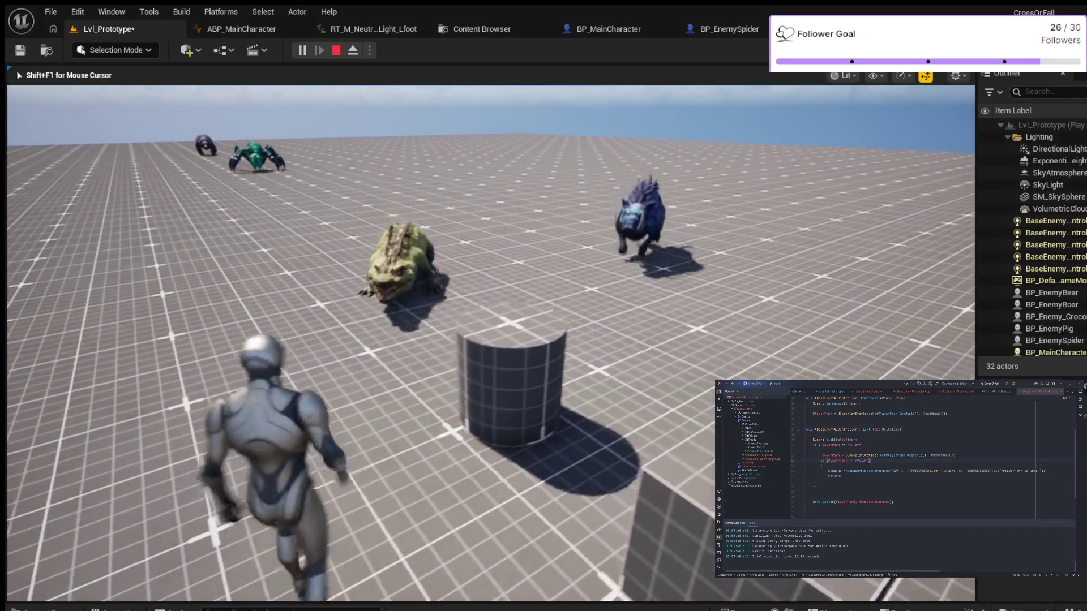
pyautogui.press('w')
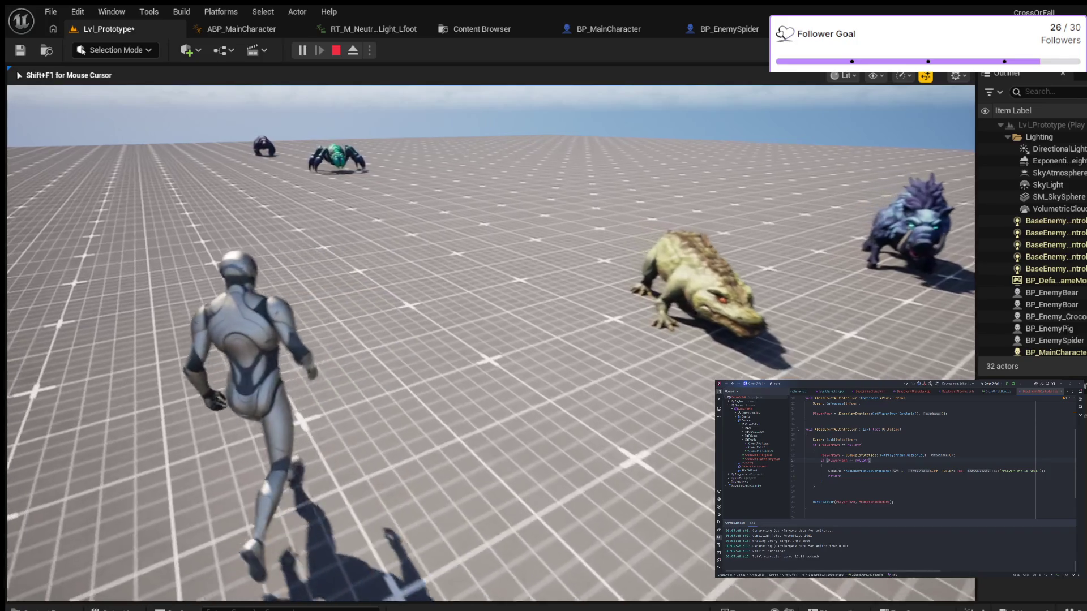
pyautogui.press('w')
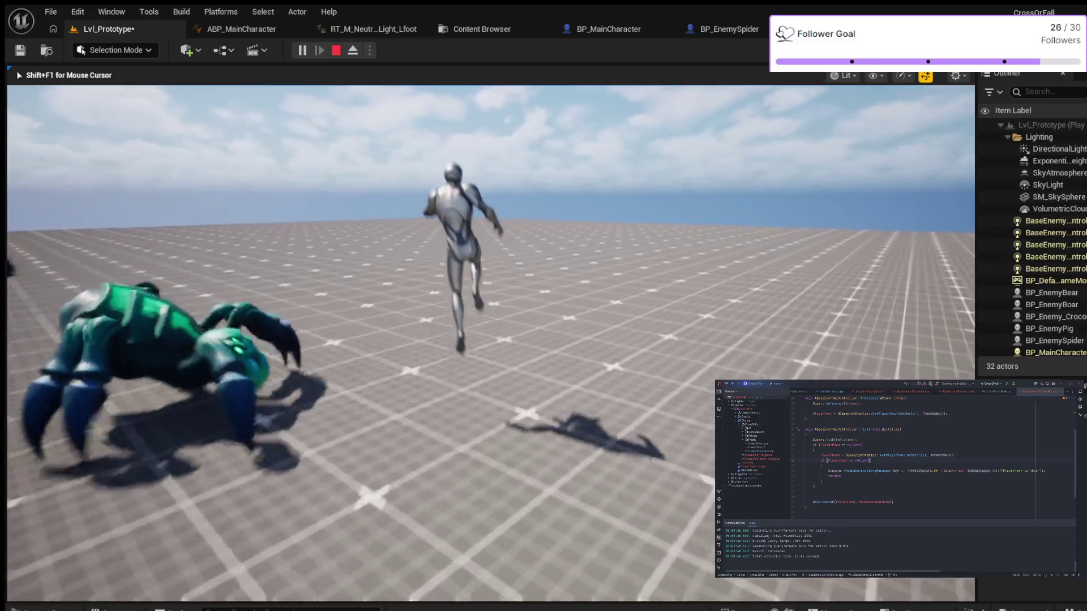
# Run and jump away from the chasing spider, walk back, then eject to a free camera with F8
pyautogui.press('space')
pyautogui.press('w')
pyautogui.press('space')
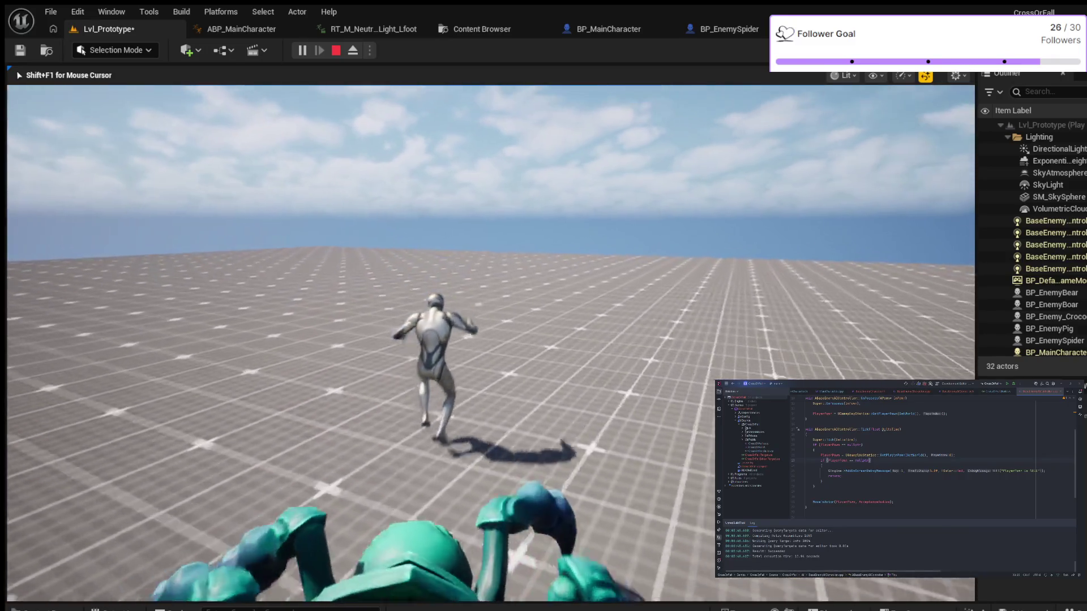
pyautogui.press('space')
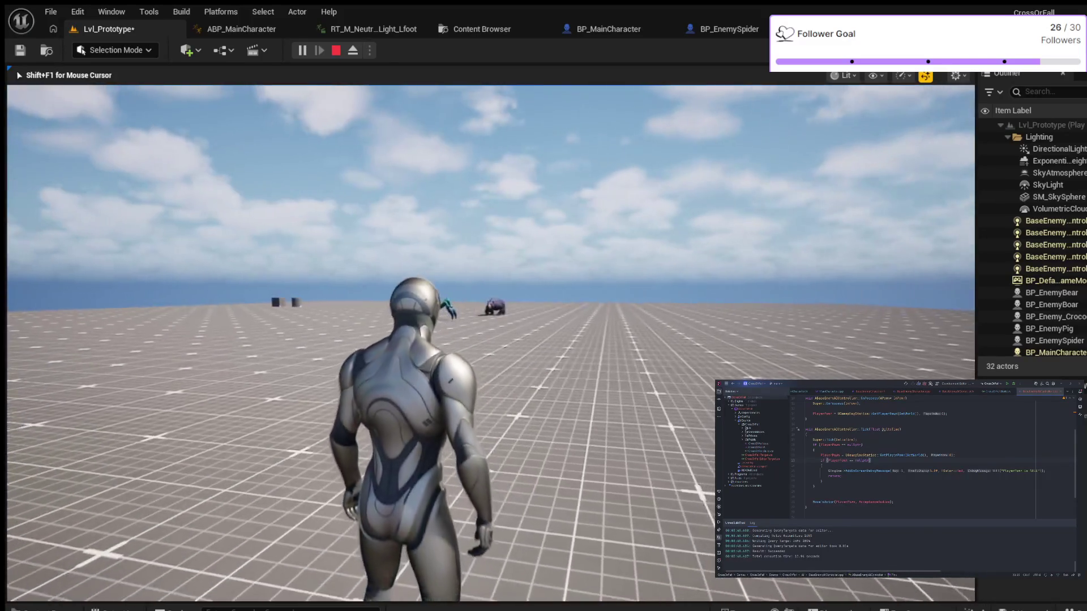
pyautogui.press('w')
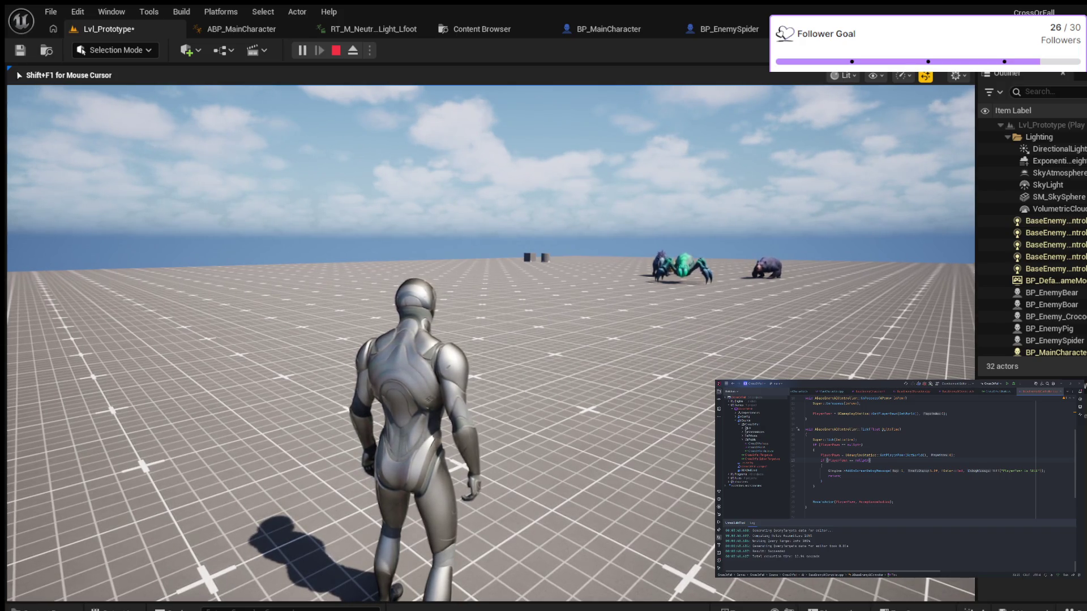
pyautogui.press('F8')
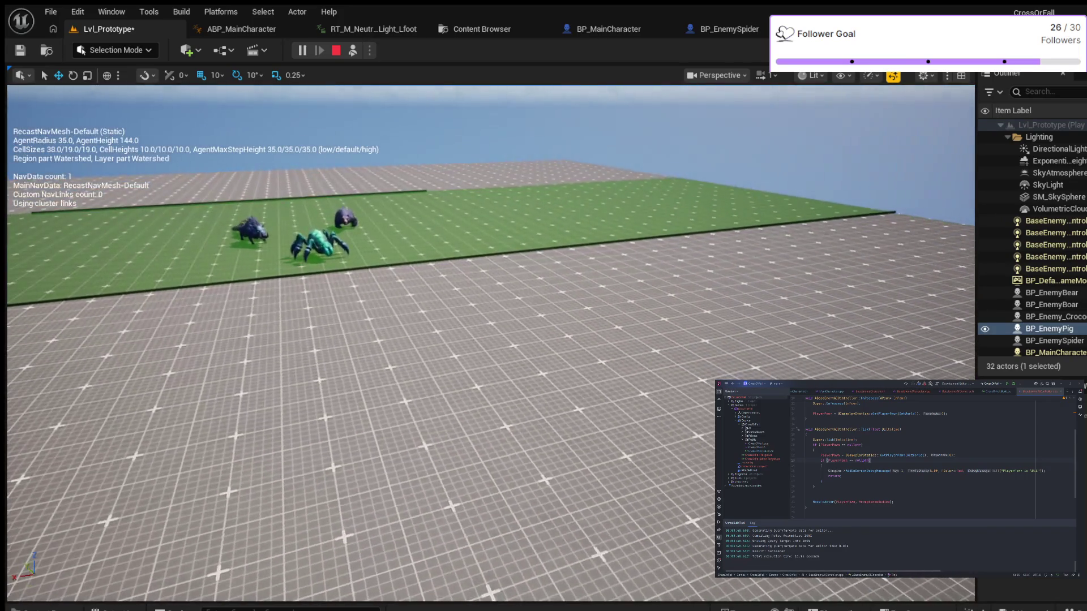
# Select the croc, pig and bear in the Outliner, framing the pig, then switch to BP_EnemySpider
pyautogui.click(1053, 317)
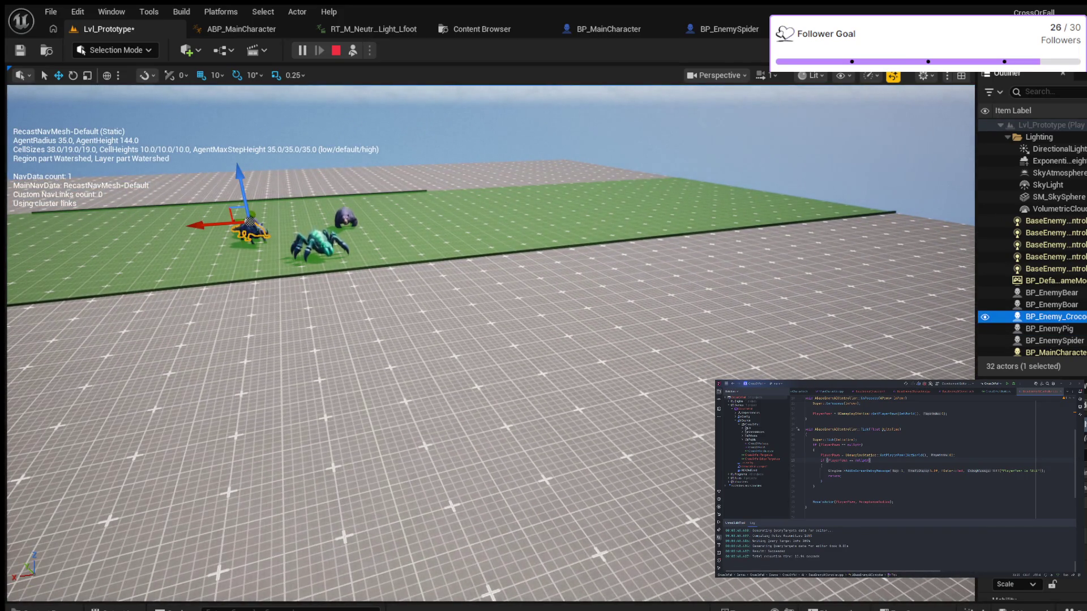
pyautogui.click(1049, 328)
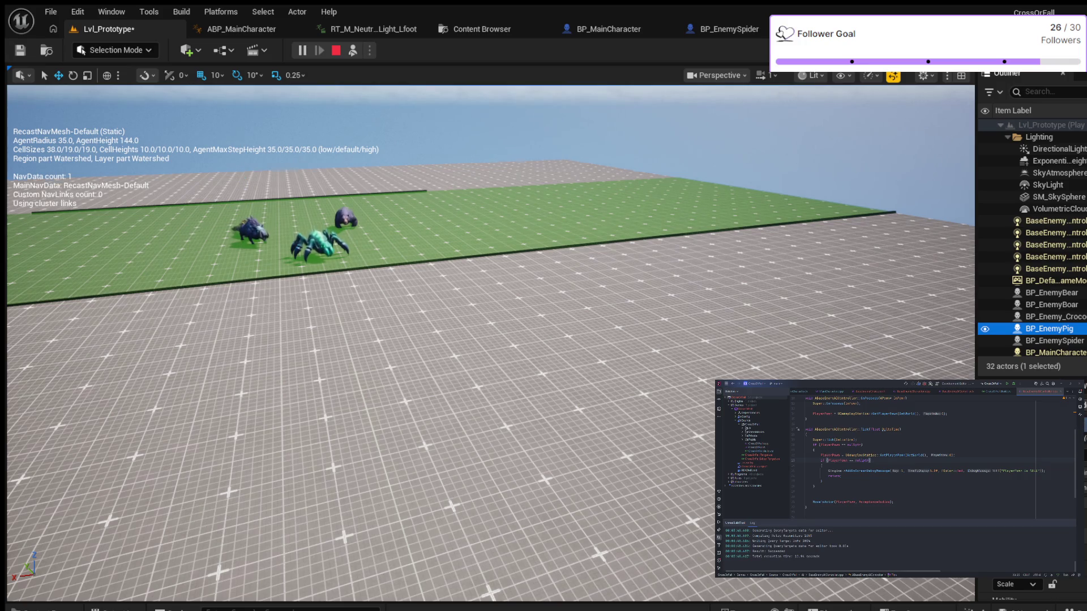
pyautogui.press('f')
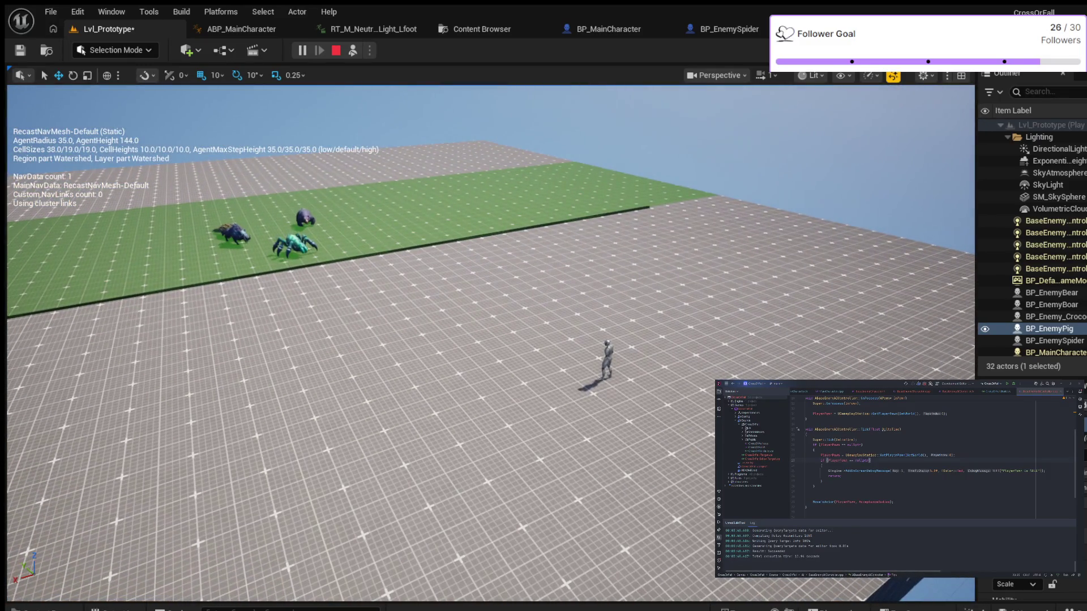
pyautogui.click(1048, 329)
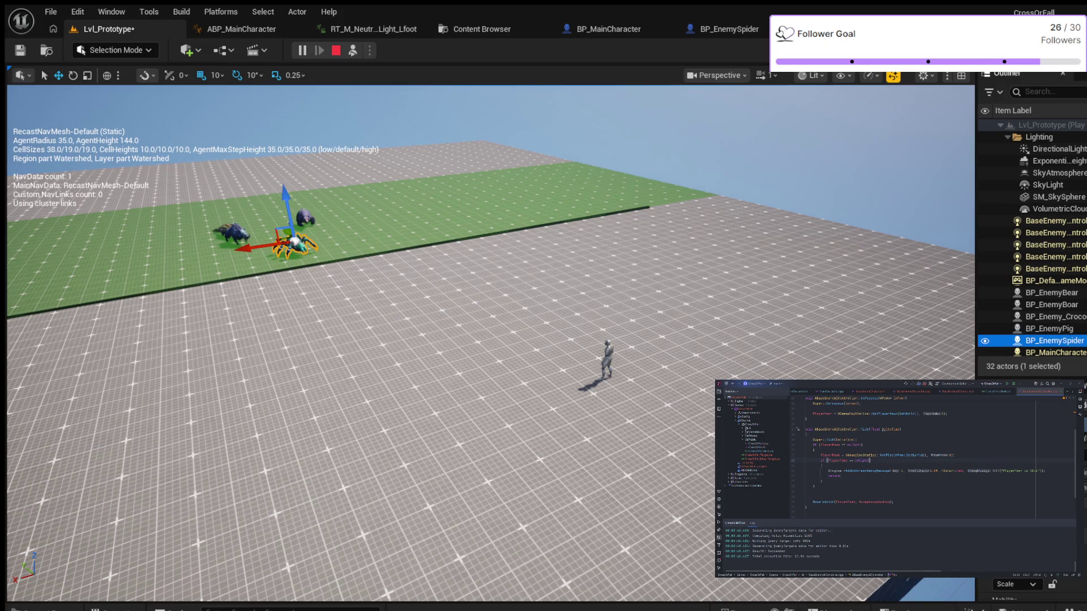
pyautogui.click(1048, 317)
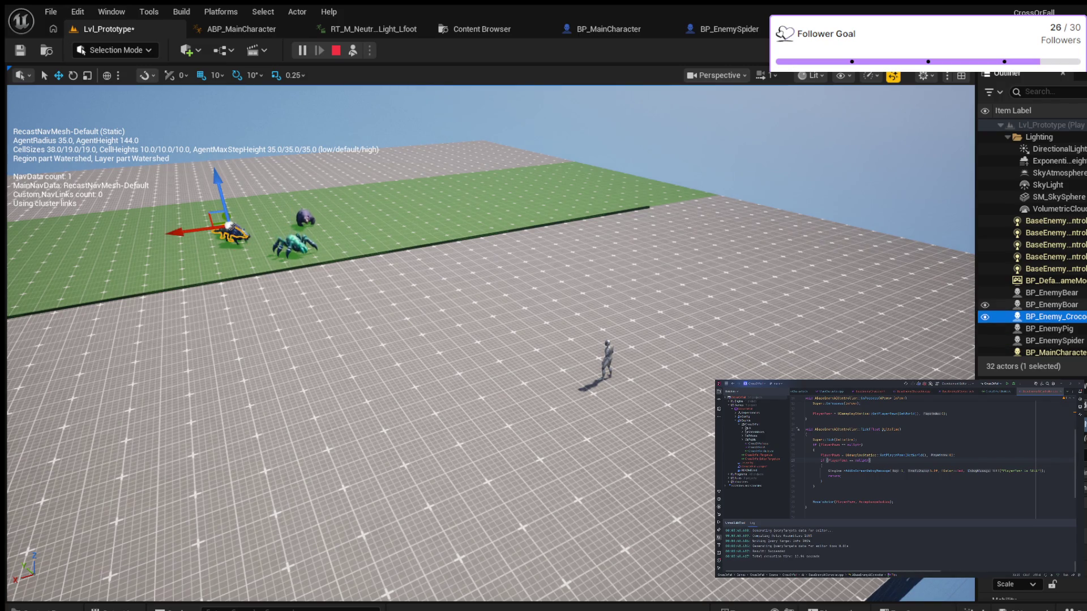
pyautogui.click(1048, 293)
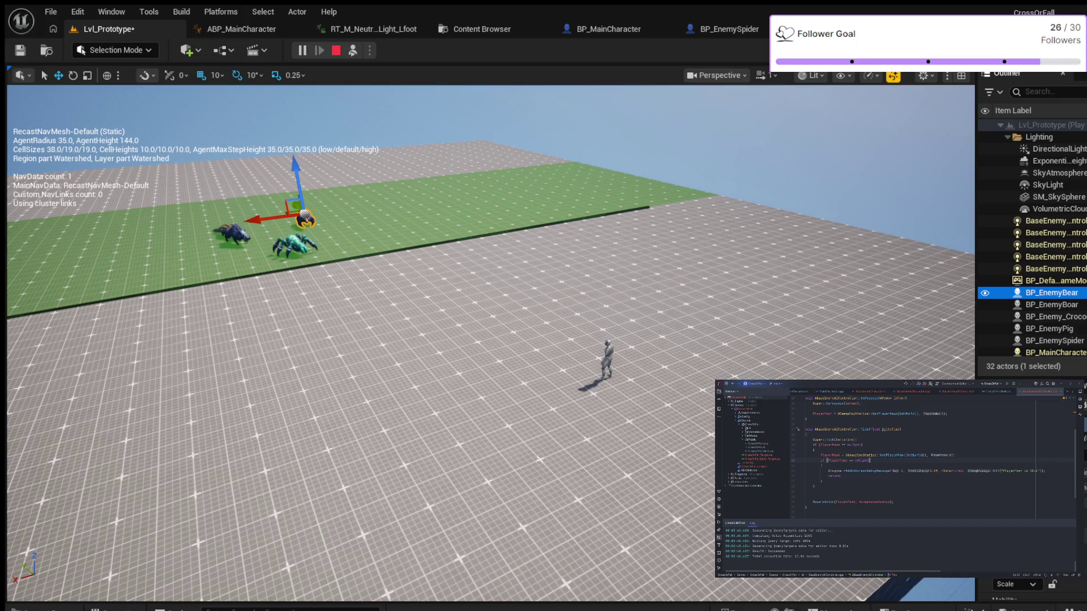
pyautogui.press('Escape')
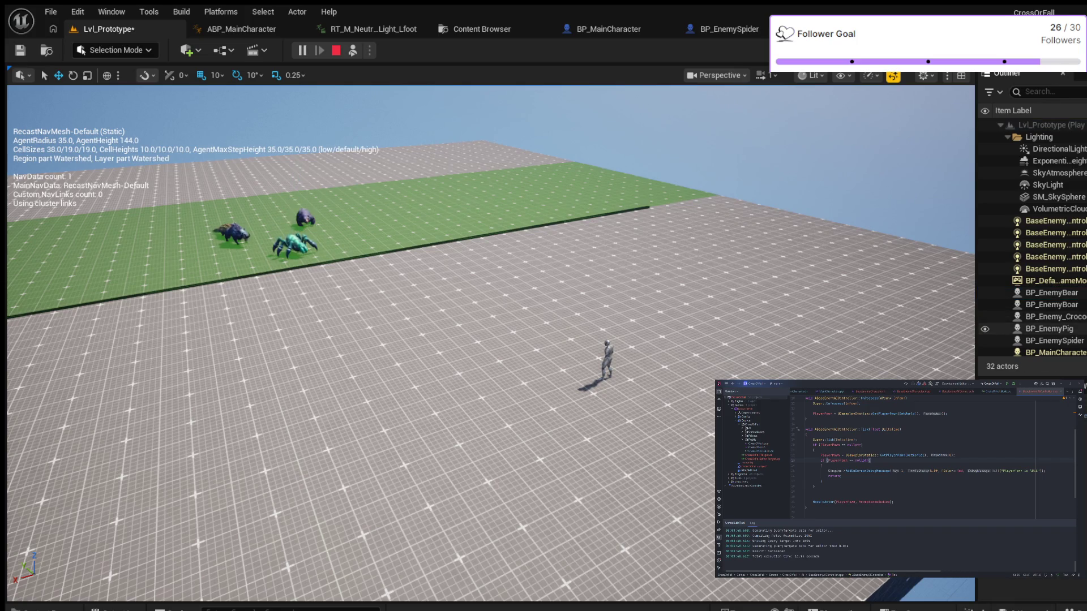
pyautogui.hotkey('alt', 'Tab')
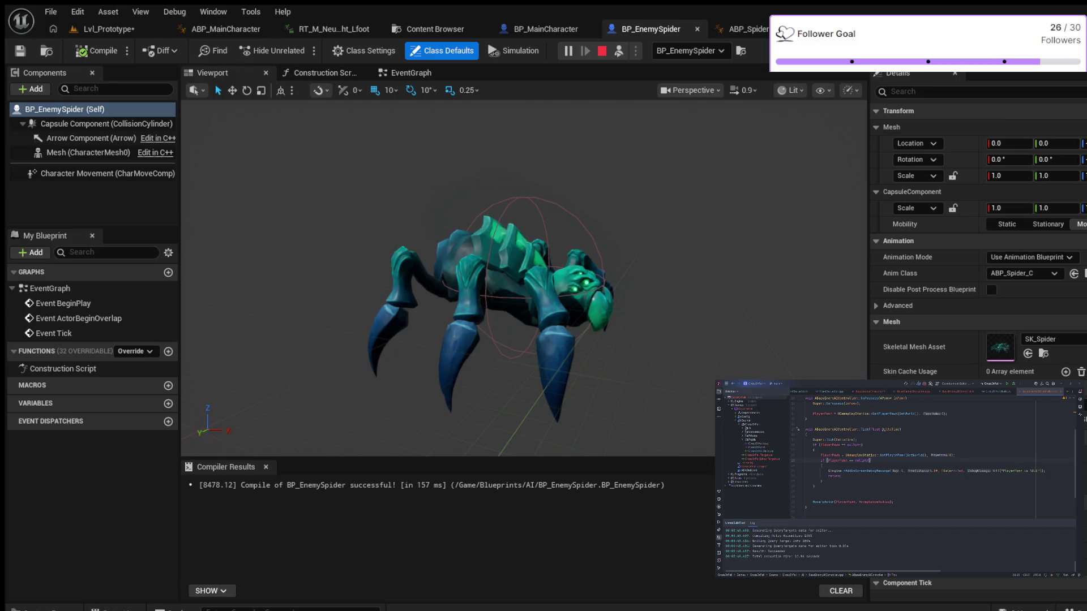
# Filter the blueprint's Details panel for Collision settings and scroll through them
pyautogui.click(934, 91)
pyautogui.write('COLLISON')
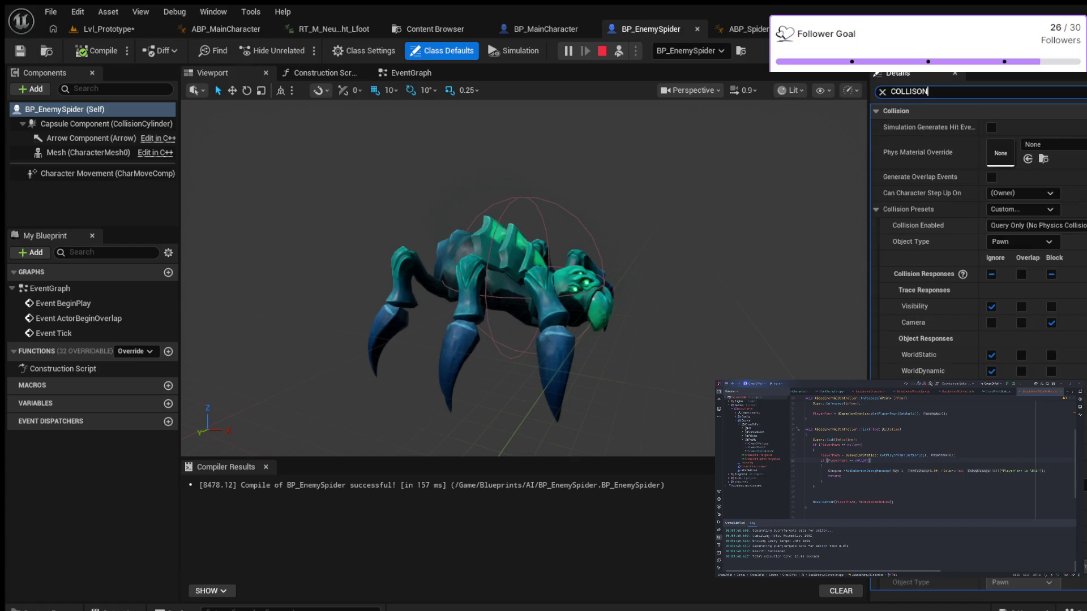
pyautogui.press('BackSpace')
pyautogui.press('BackSpace')
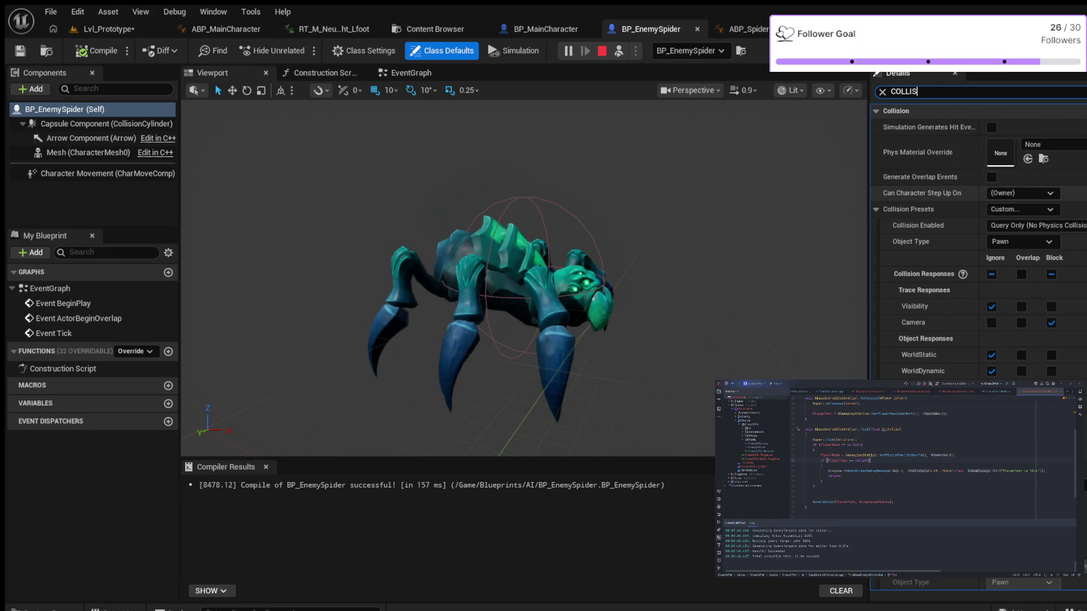
pyautogui.scroll(-3, 934, 193)
pyautogui.scroll(-1, 974, 237)
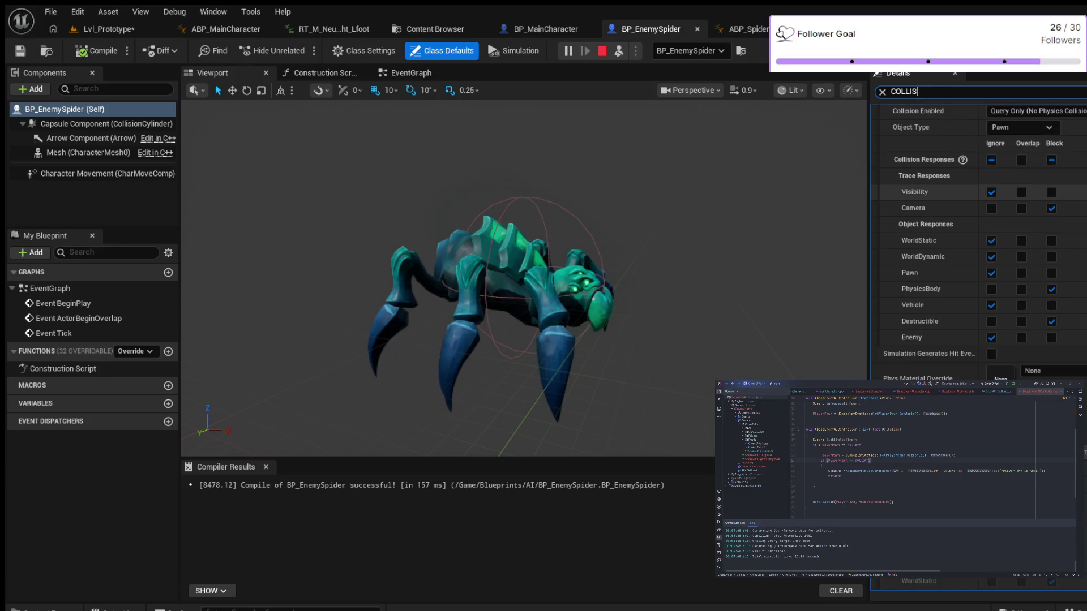
pyautogui.scroll(-3, 934, 204)
pyautogui.scroll(2, 934, 204)
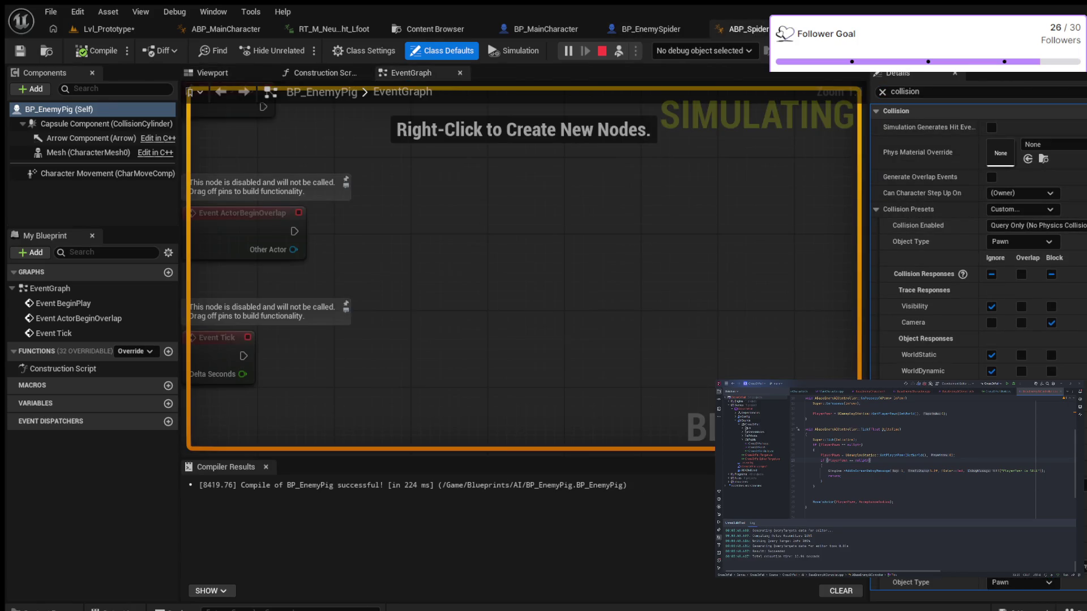
# Compare collision settings between BP_EnemySpider and BP_EnemyPig, stop the simulation, and show the pig's Viewport
pyautogui.click(646, 29)
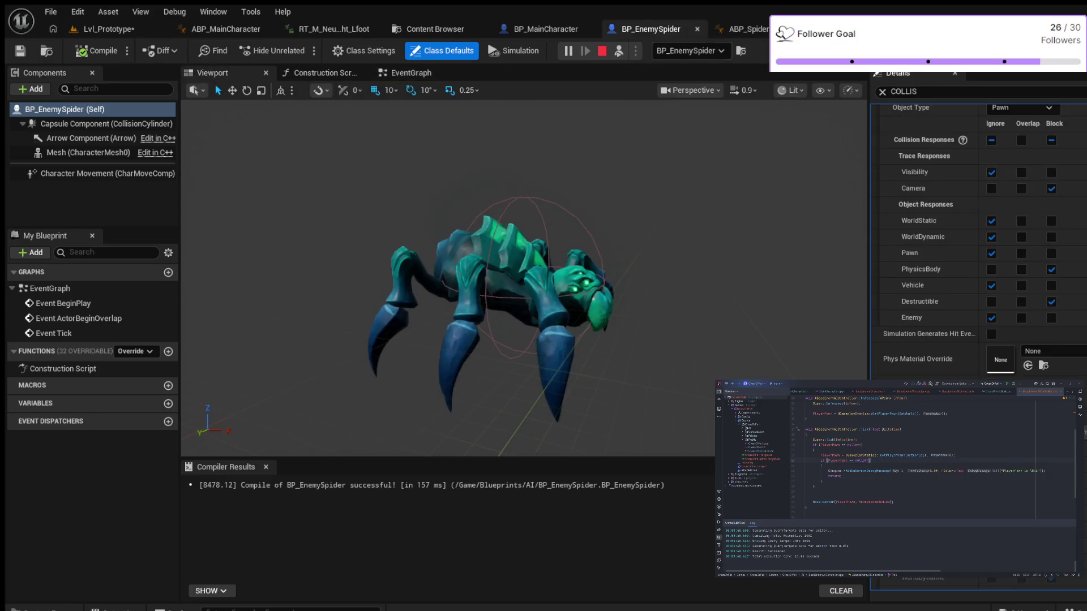
pyautogui.scroll(1, 977, 226)
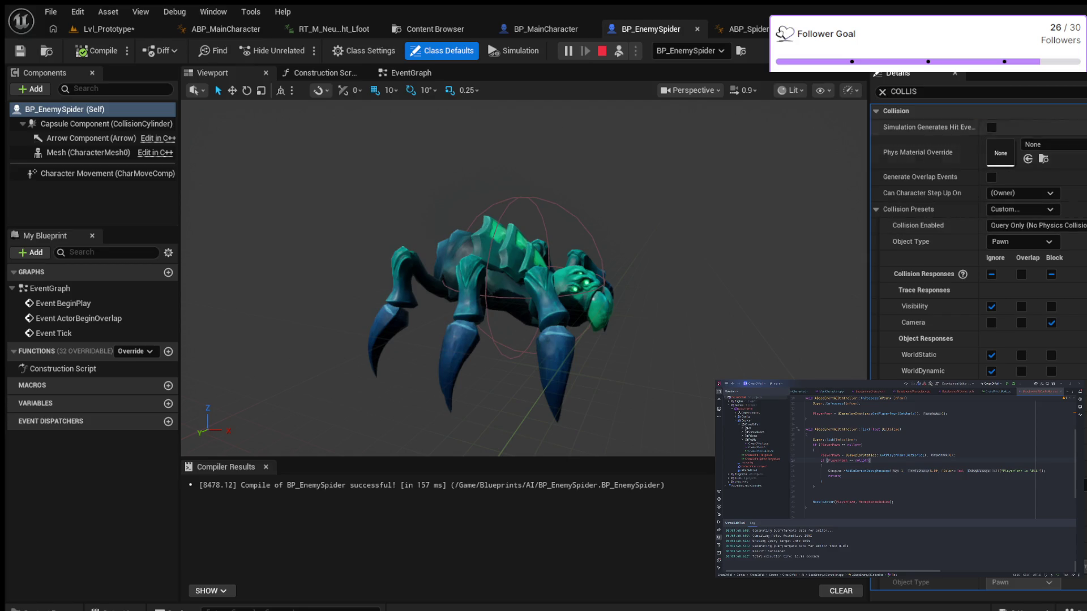
pyautogui.hotkey('ctrl', 'Tab')
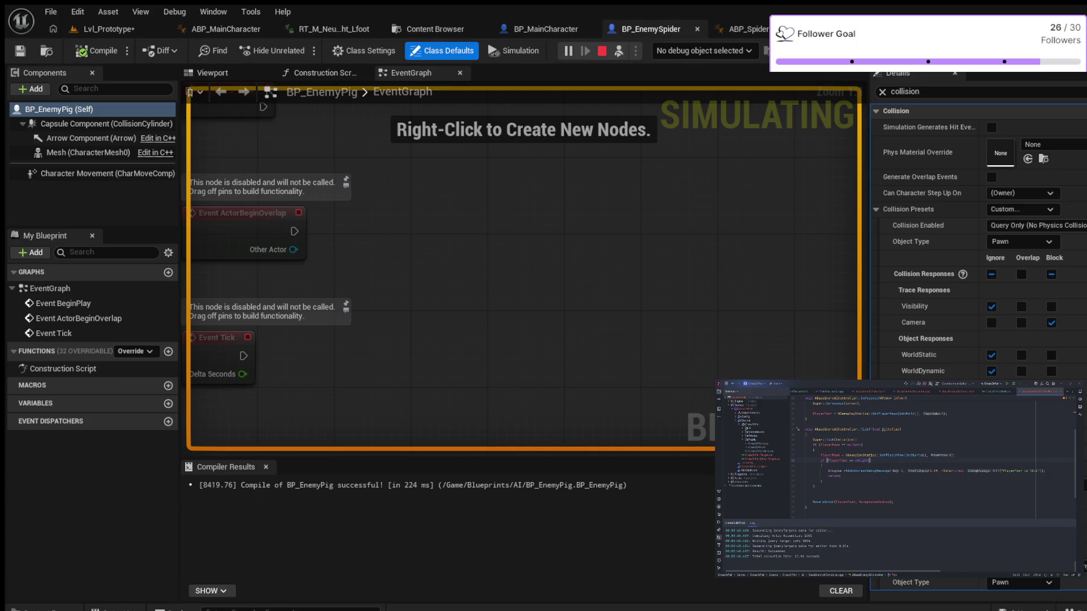
pyautogui.click(651, 29)
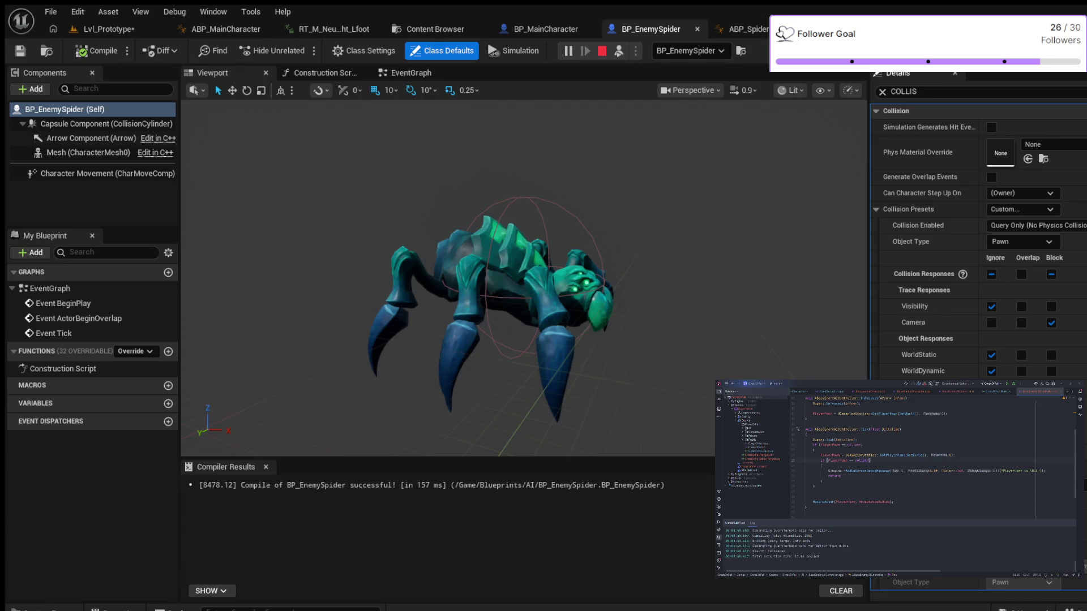
pyautogui.hotkey('ctrl', 'Tab')
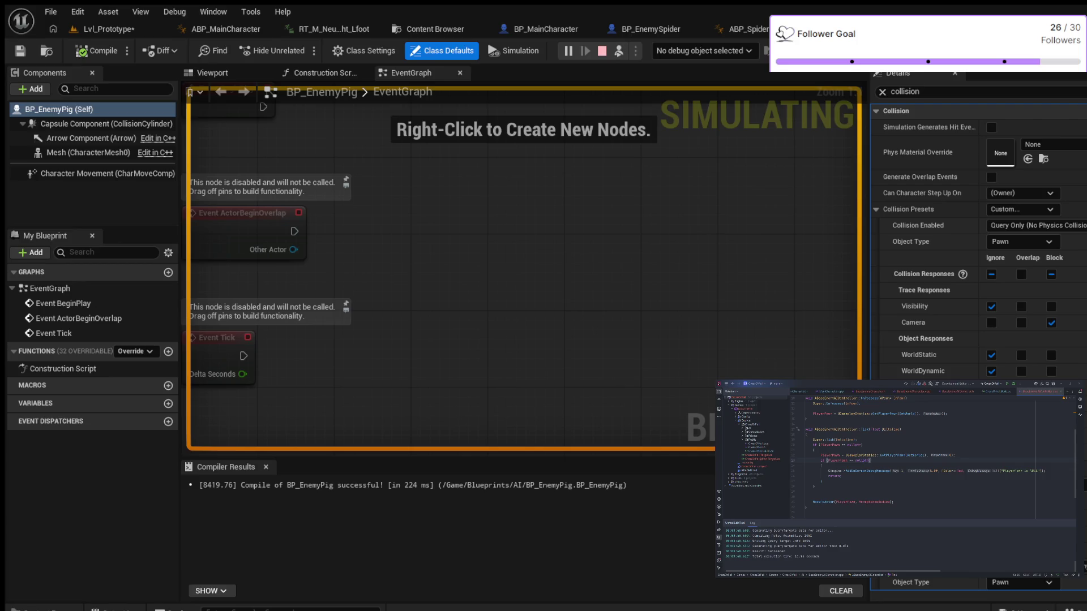
pyautogui.press('Escape')
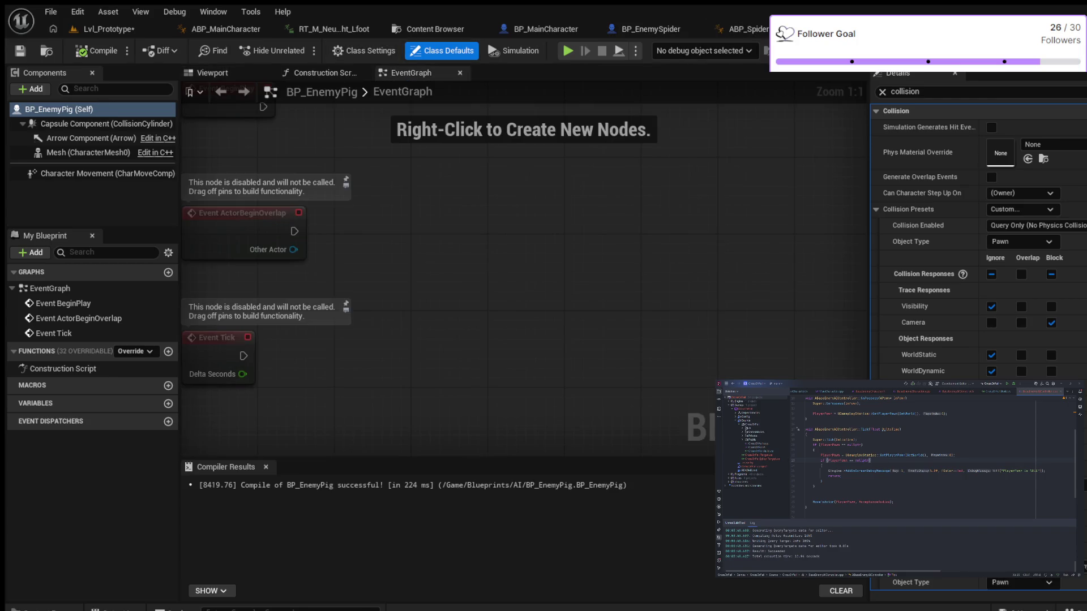
pyautogui.click(213, 72)
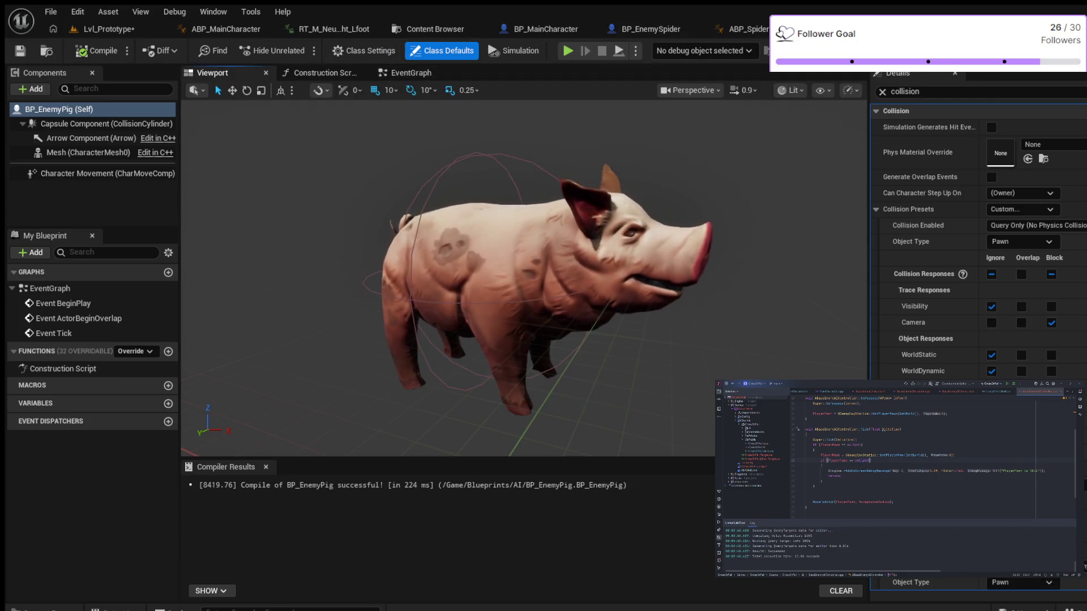
# Compare BP_EnemySpider's collision settings with BP_EnemyPig's, scrolling through both
pyautogui.click(645, 29)
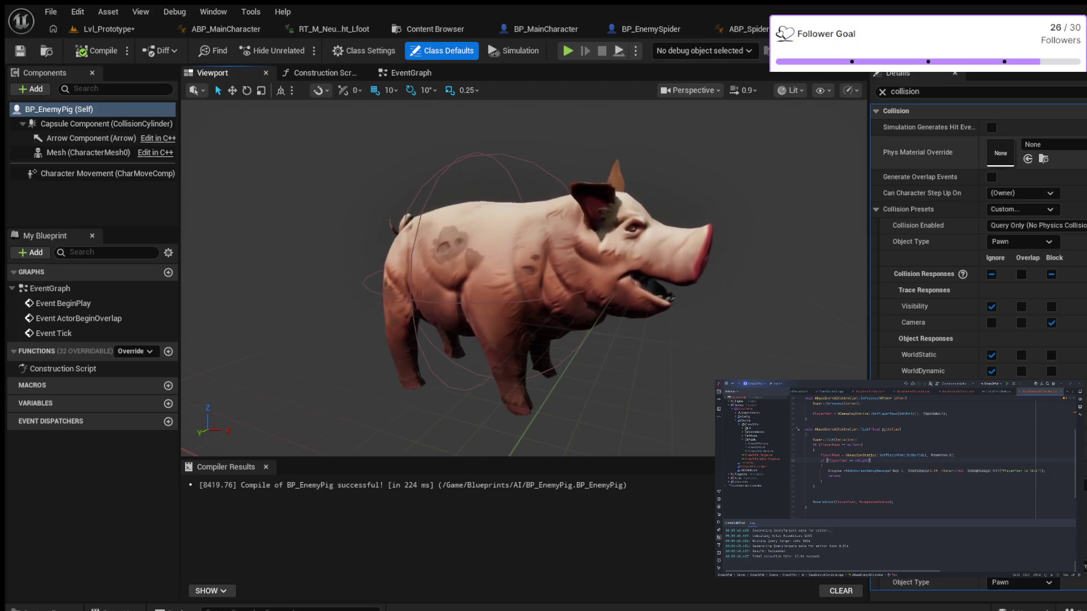
pyautogui.scroll(-2, 962, 165)
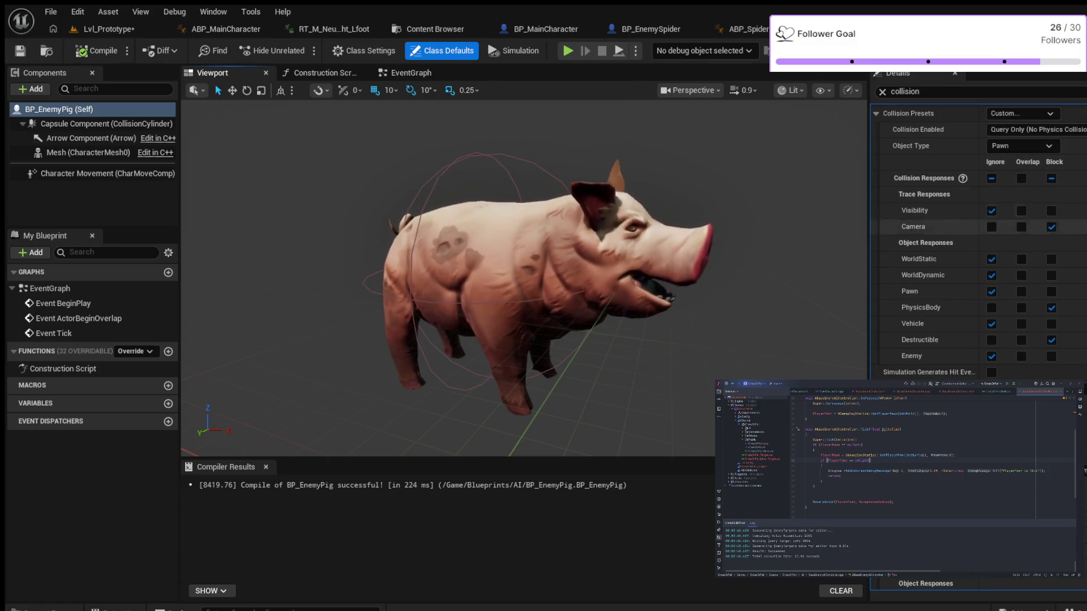
pyautogui.scroll(1, 962, 238)
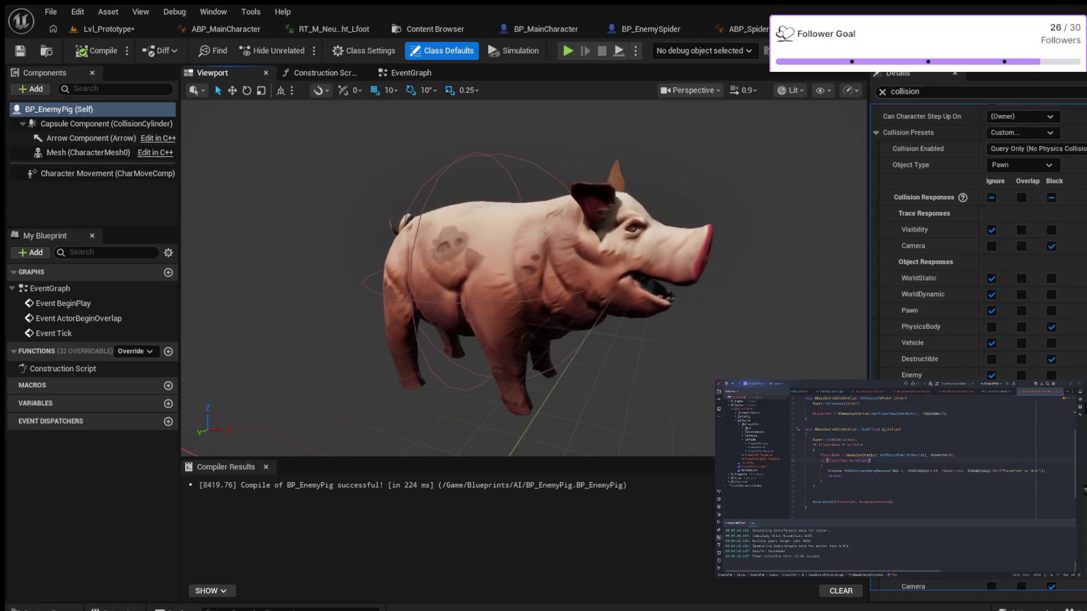
pyautogui.click(643, 29)
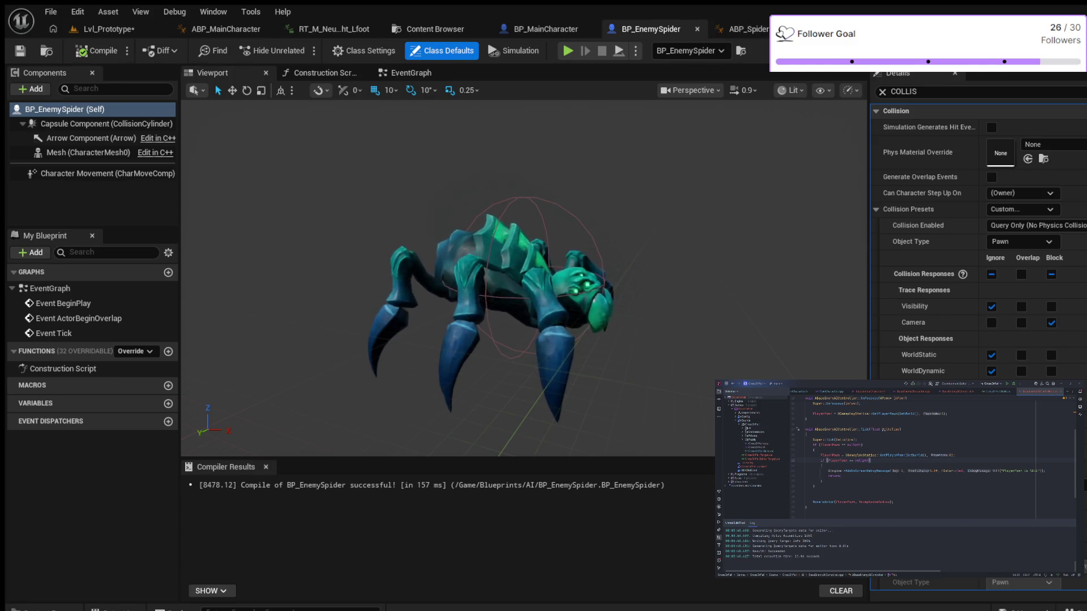
pyautogui.hotkey('ctrl', 'Tab')
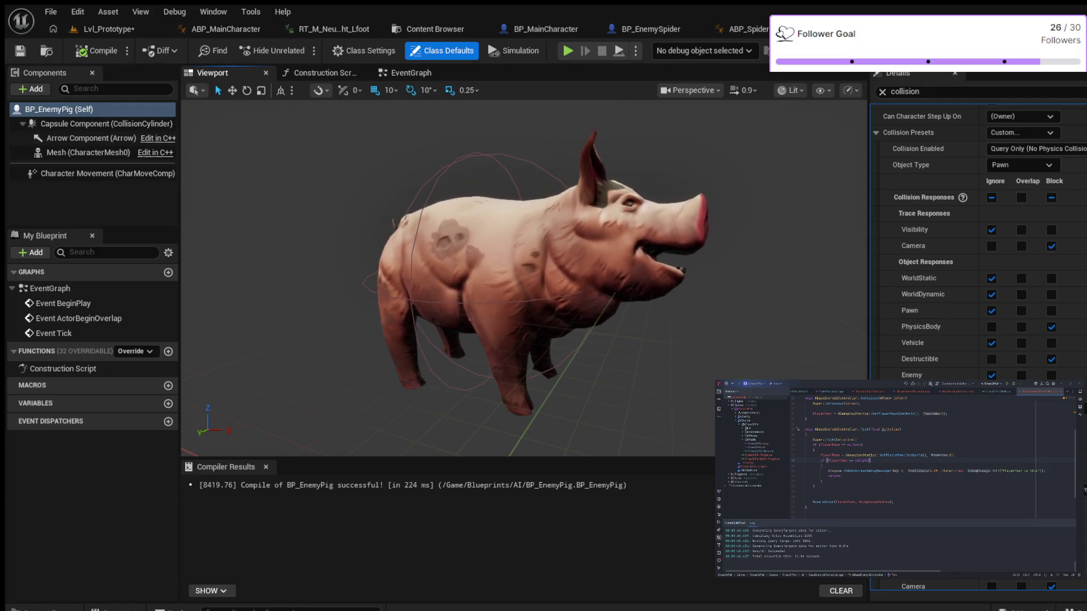
pyautogui.scroll(2, 978, 226)
pyautogui.scroll(1, 978, 227)
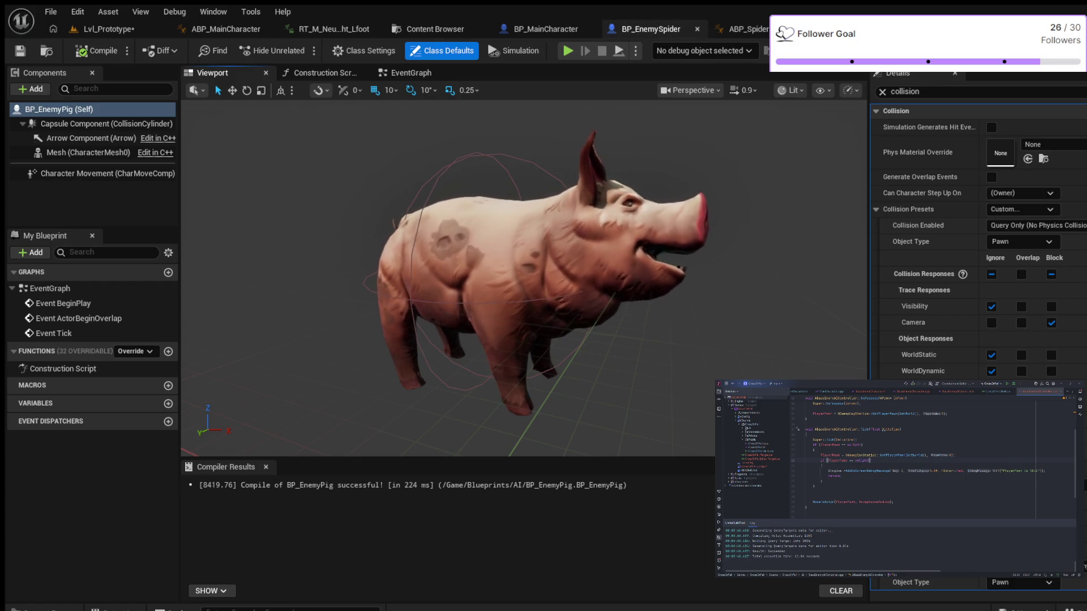
# Check the spider and pig settings once more, then compile BP_EnemyPig and return to Lvl_Prototype
pyautogui.click(651, 29)
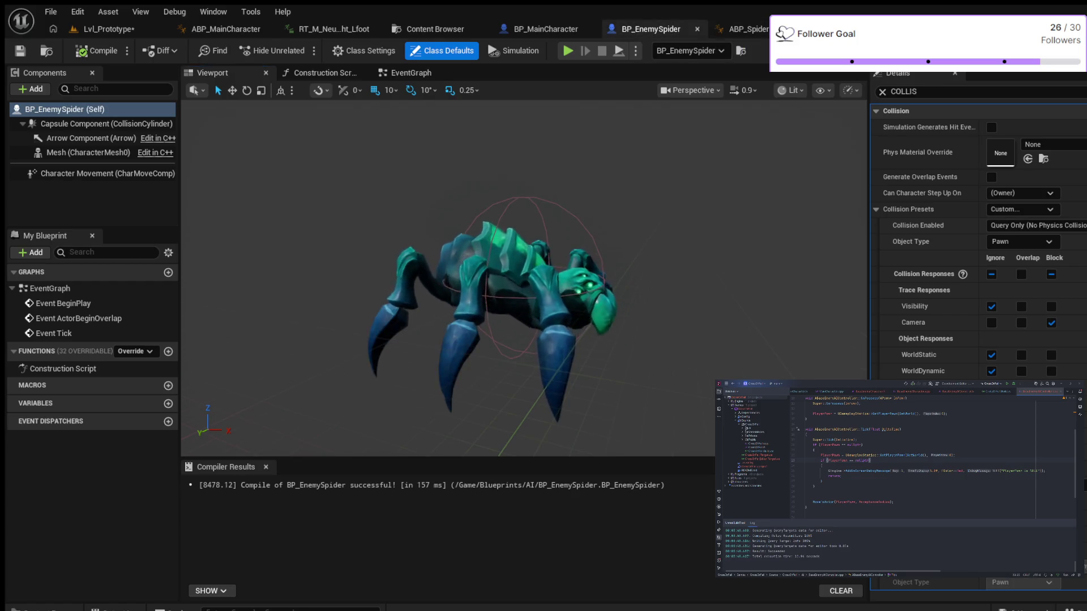
pyautogui.click(838, 29)
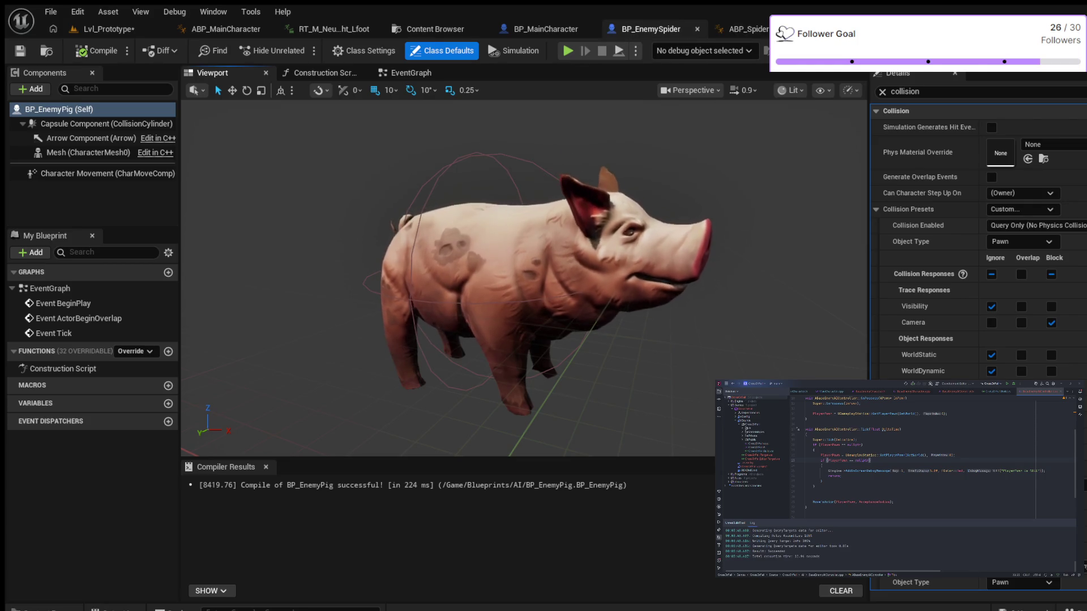
pyautogui.click(651, 29)
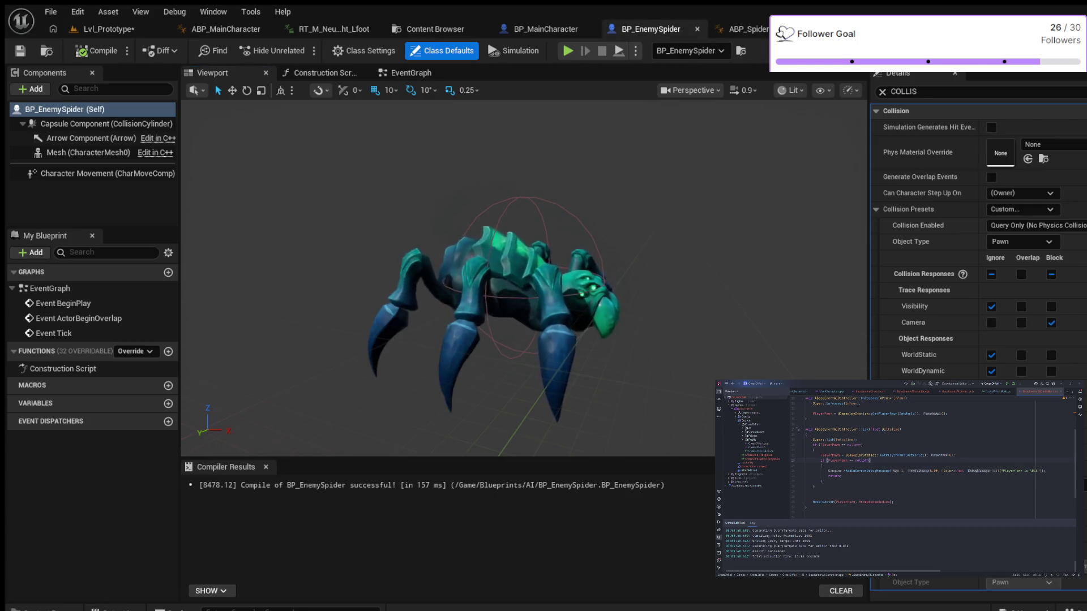
pyautogui.click(838, 29)
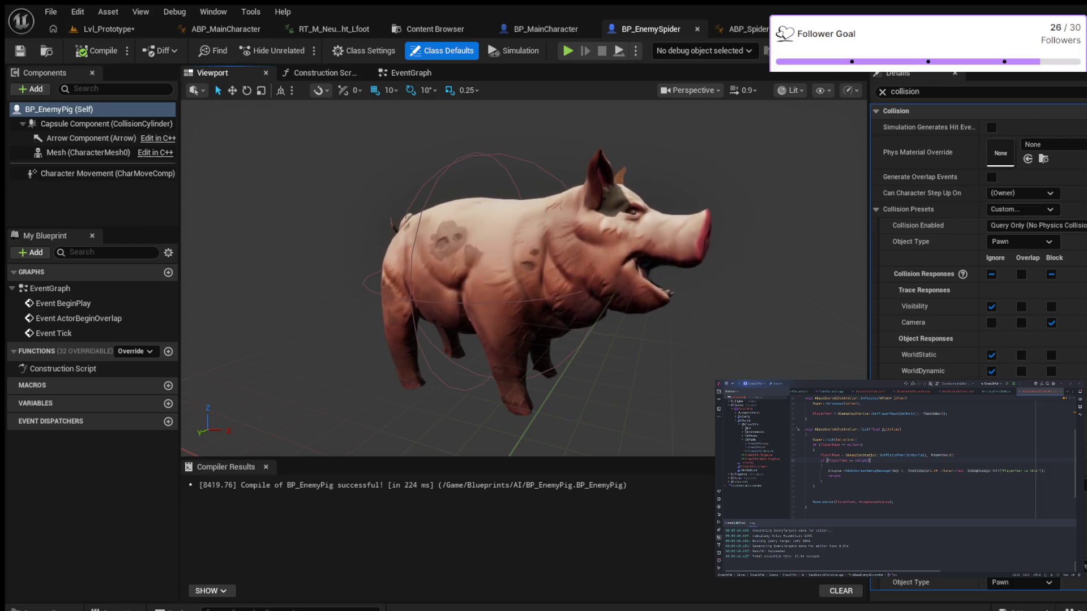
pyautogui.click(651, 28)
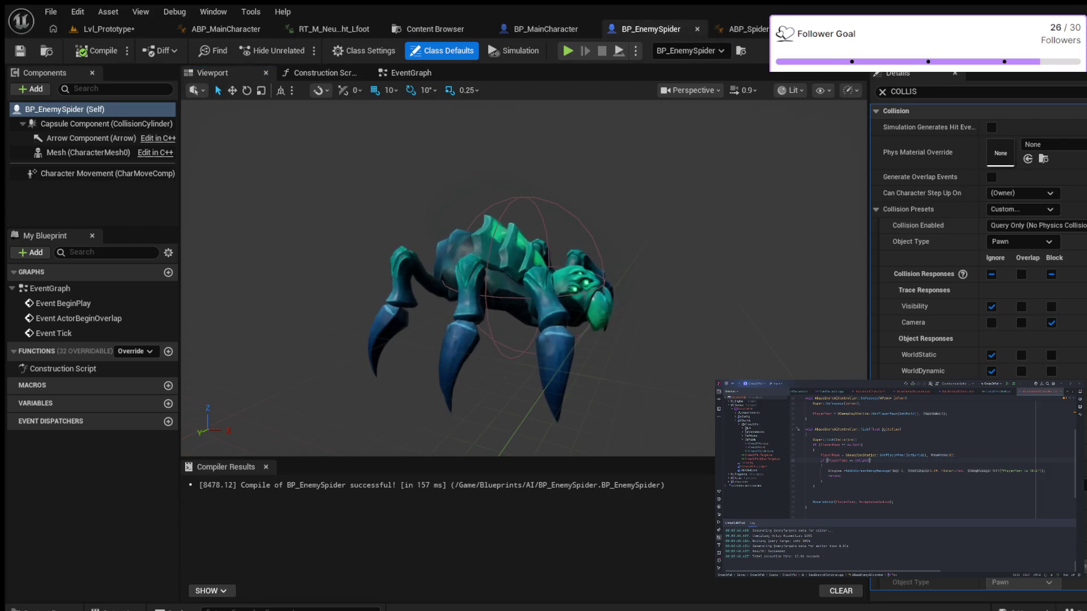
pyautogui.click(837, 29)
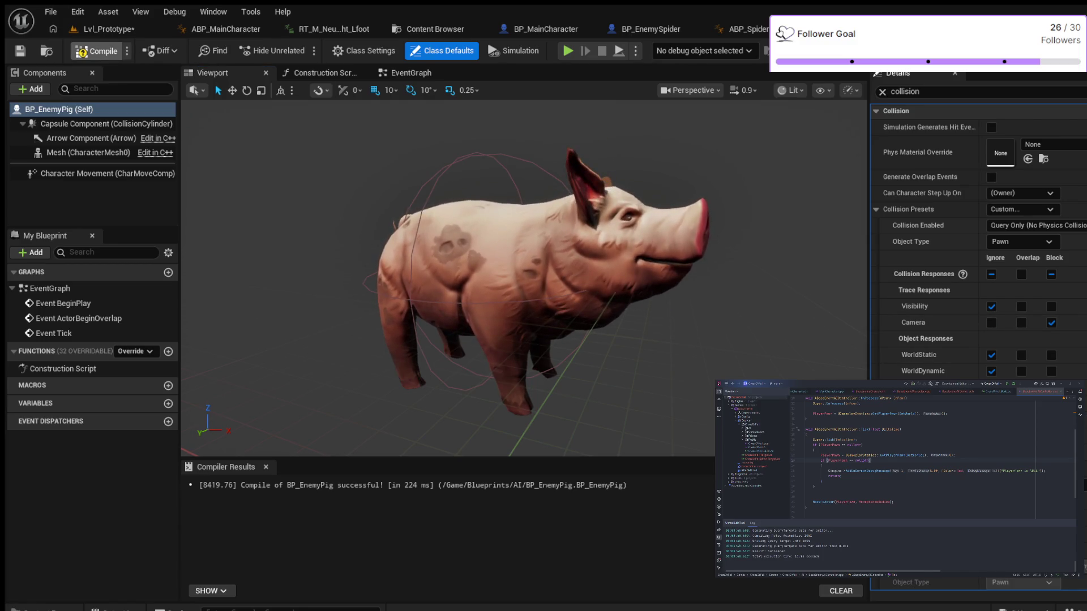
pyautogui.click(96, 51)
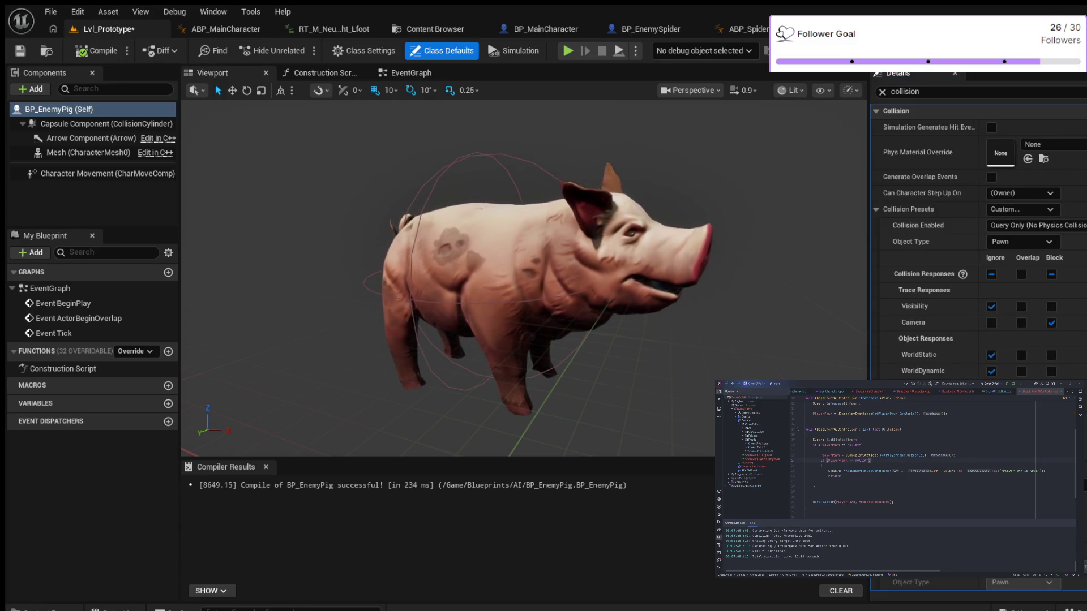
pyautogui.click(108, 29)
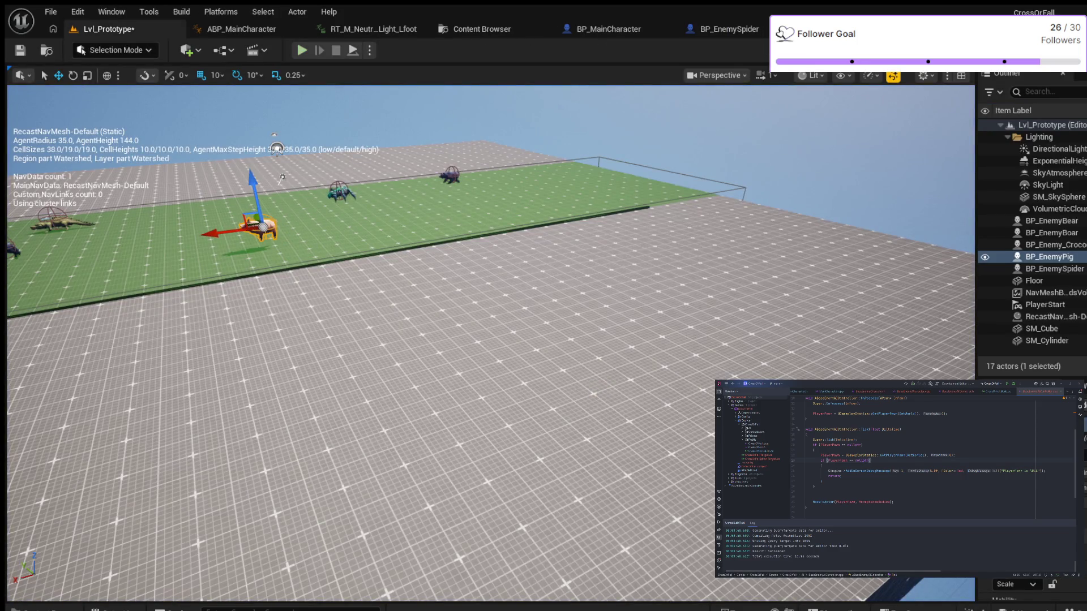
# Start Play-in-Editor and run the character left toward the enemies
pyautogui.hotkey('alt', 'p')
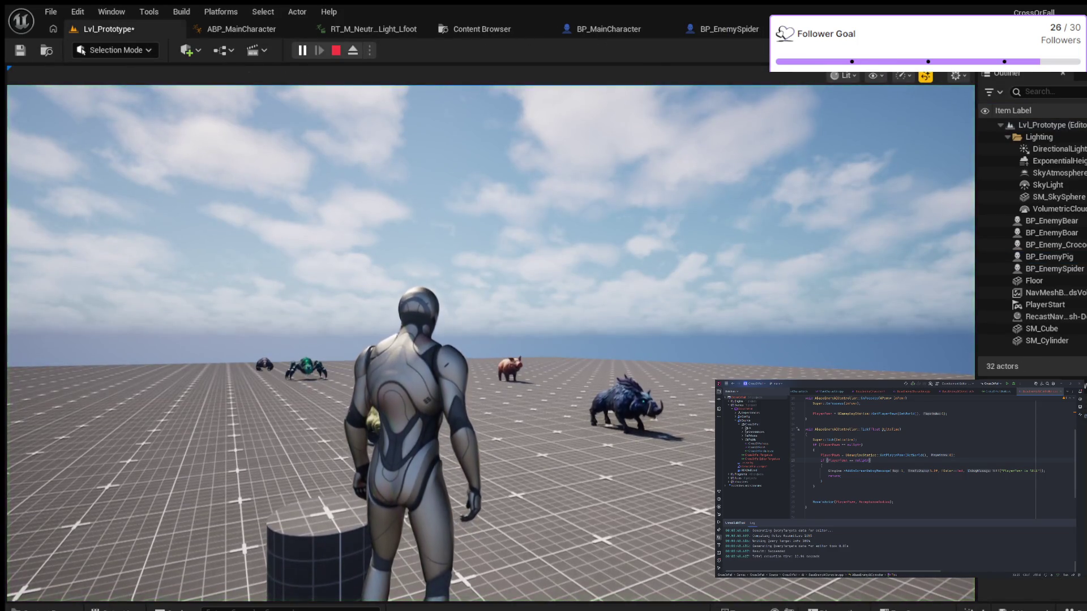
pyautogui.click(491, 339)
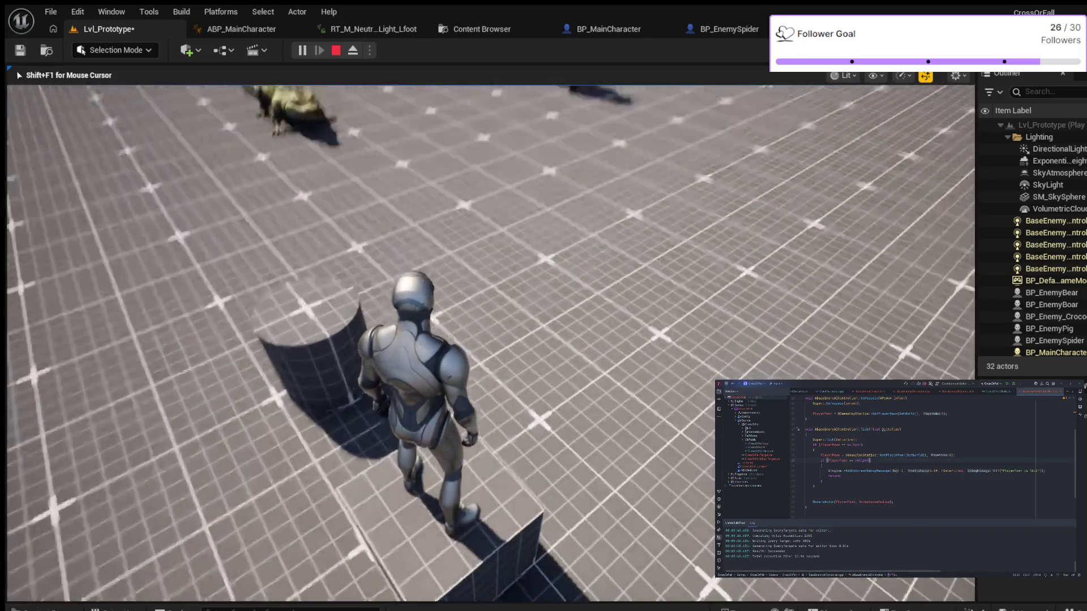
pyautogui.press('a')
pyautogui.press('w')
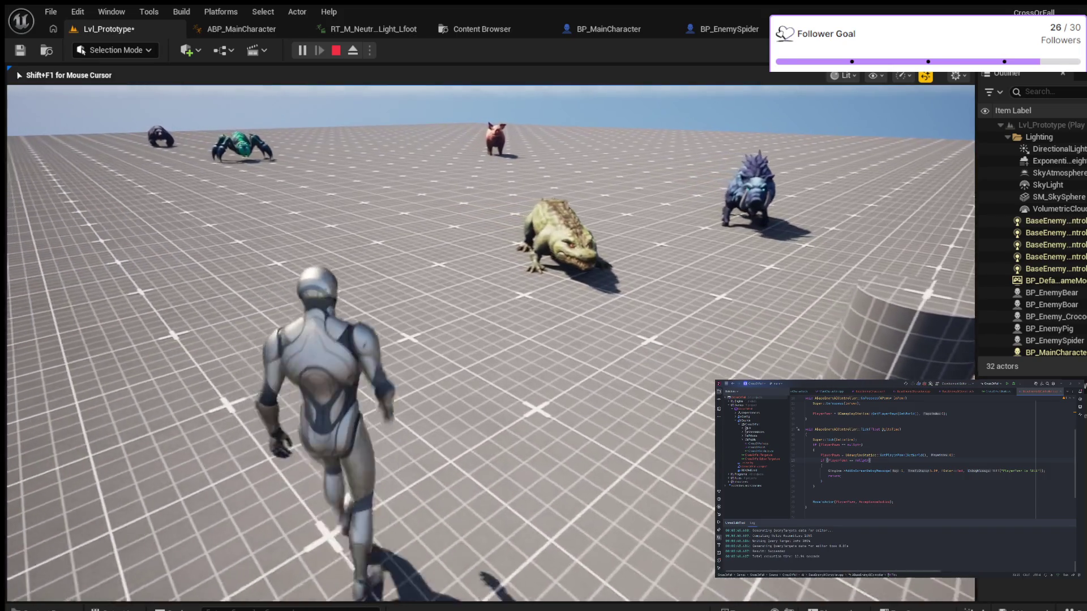
pyautogui.press('a')
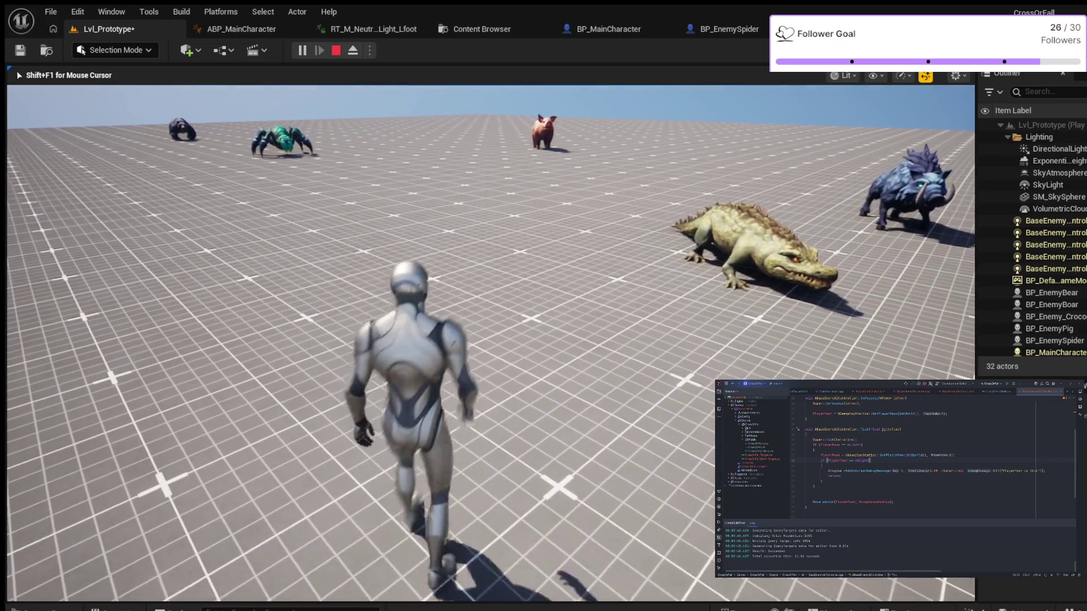
pyautogui.press('a')
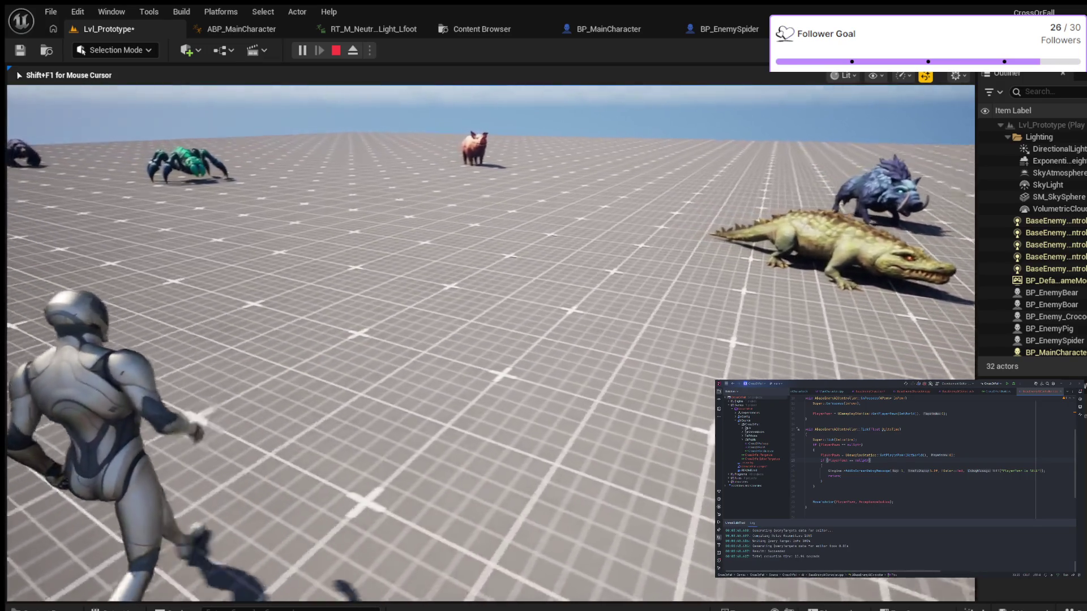
# Turn and run around the floor, jump away from the enemies, then head back toward them
pyautogui.press('w')
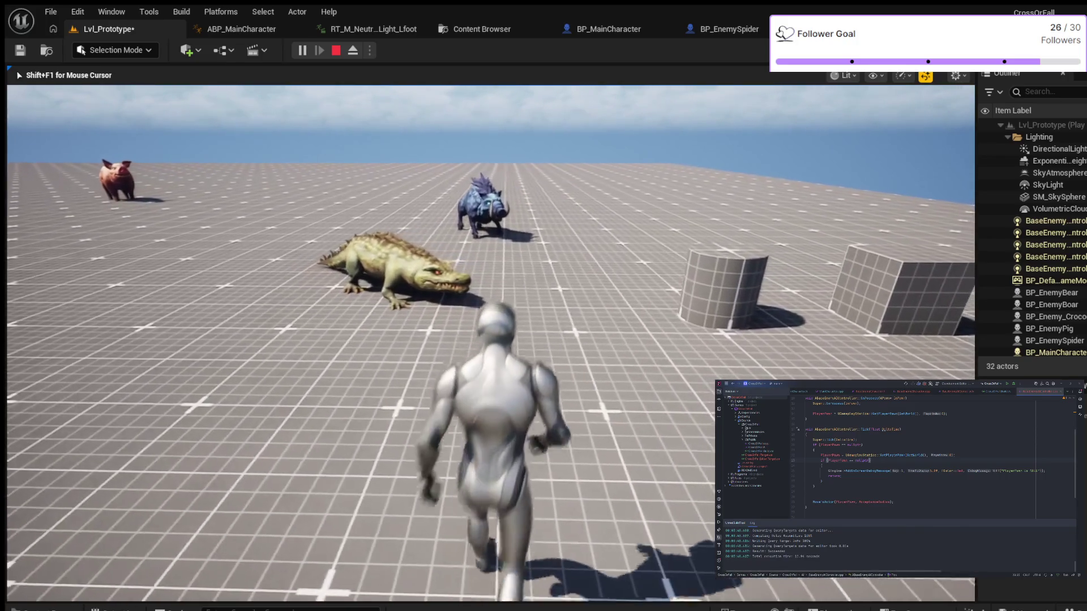
pyautogui.press('a')
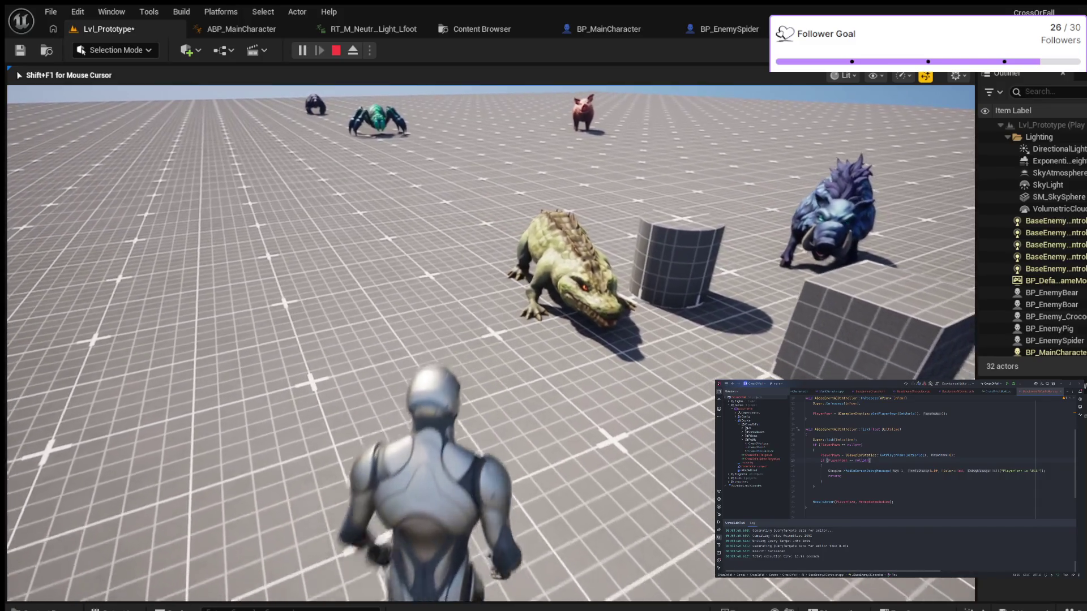
pyautogui.press('w')
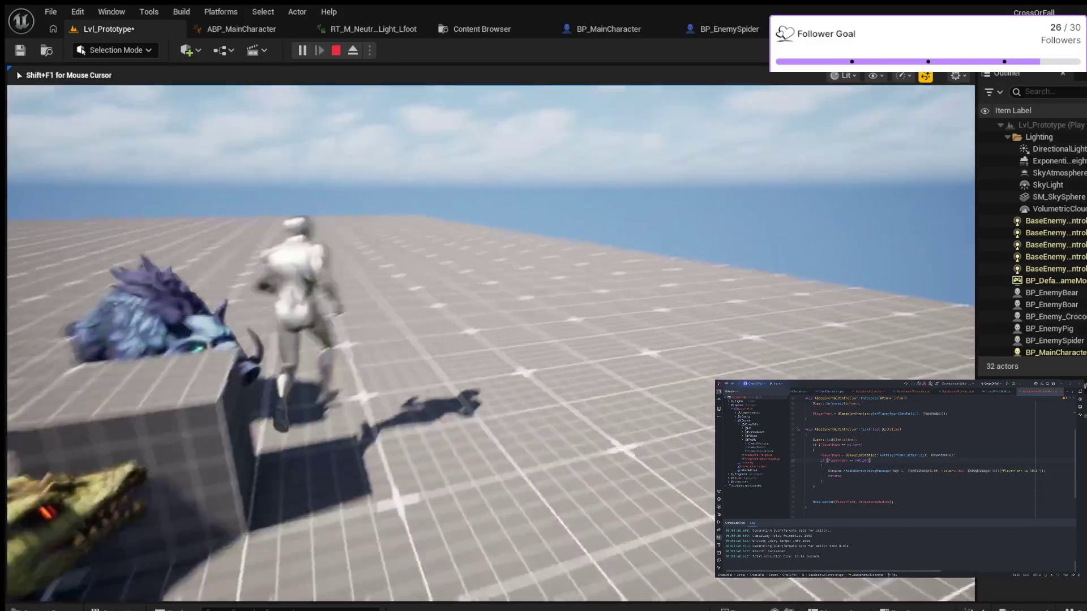
pyautogui.press('d')
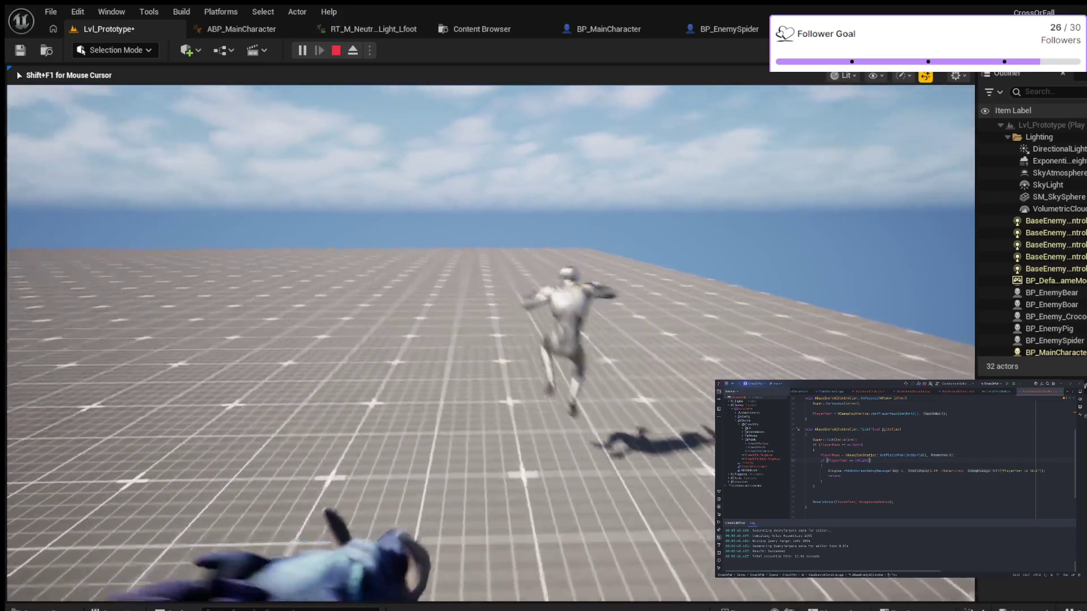
pyautogui.press('space')
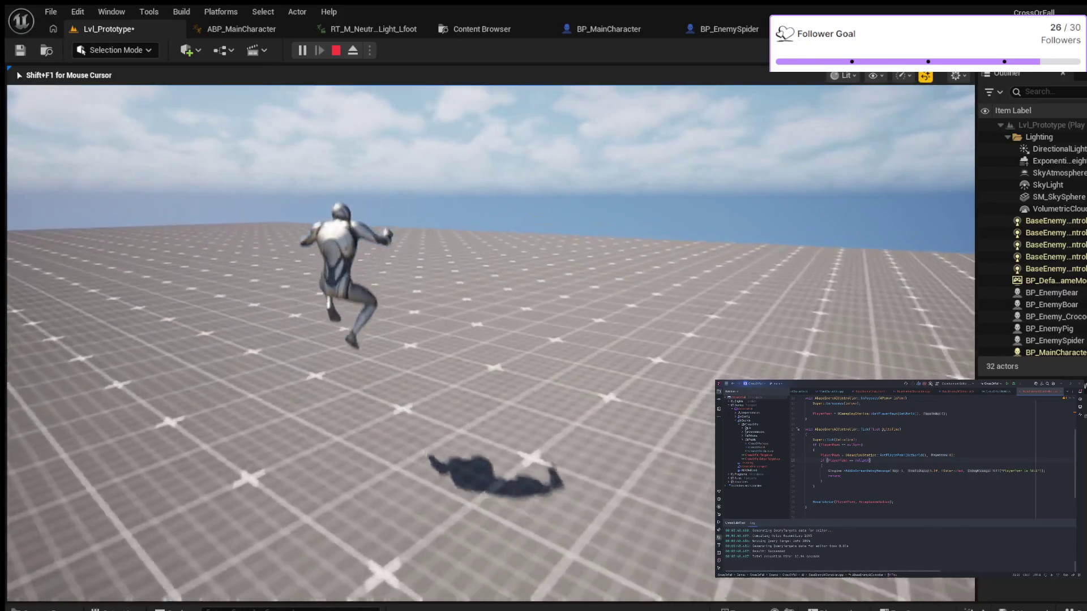
pyautogui.press('w')
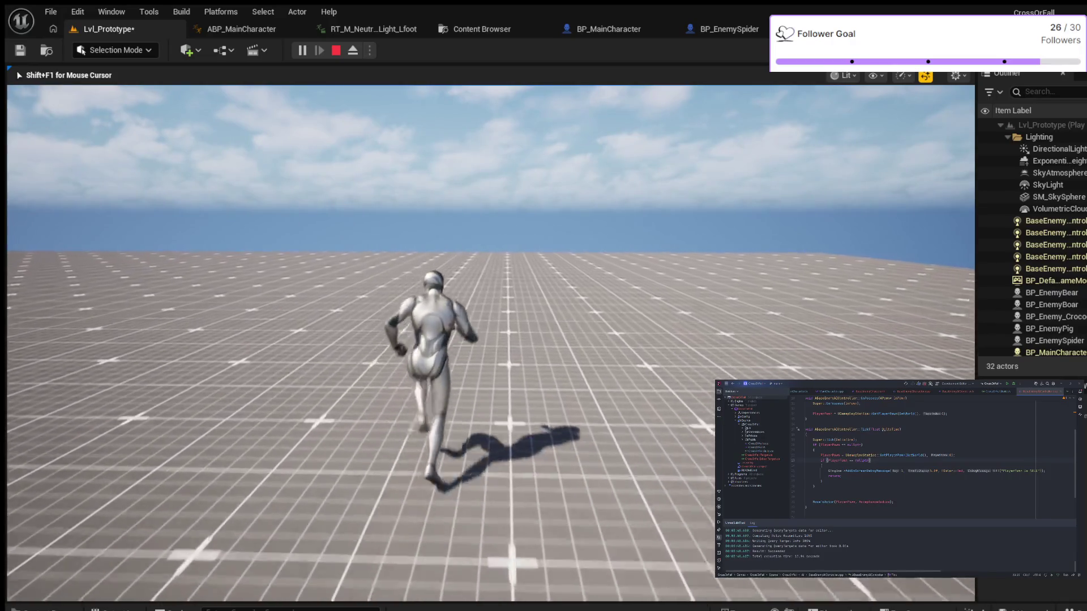
pyautogui.press('d')
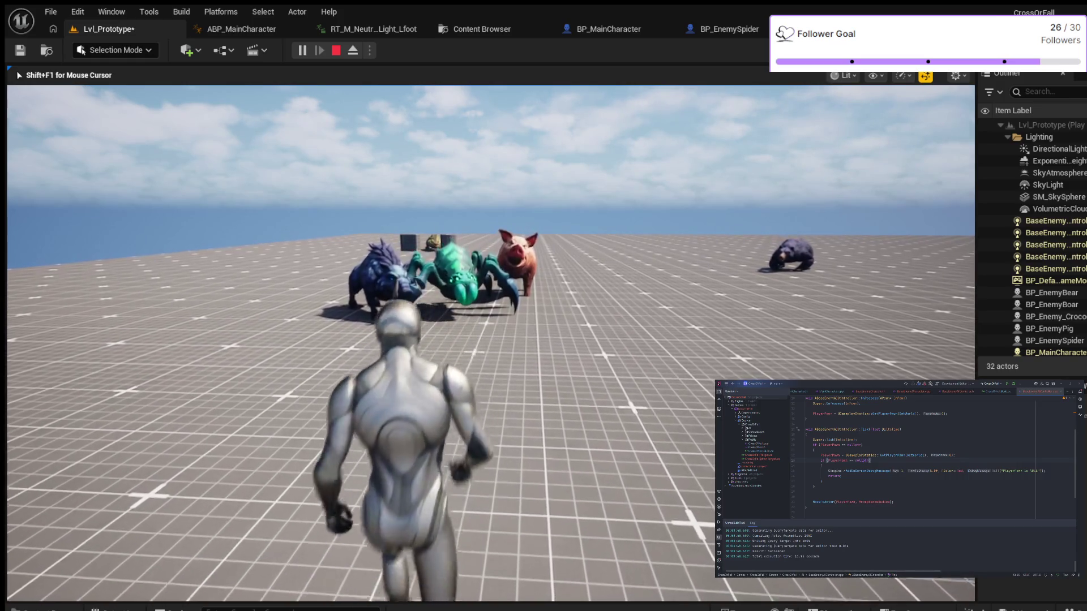
# Run and jump past the bear and enemy group, then eject from the player with F8
pyautogui.press('d')
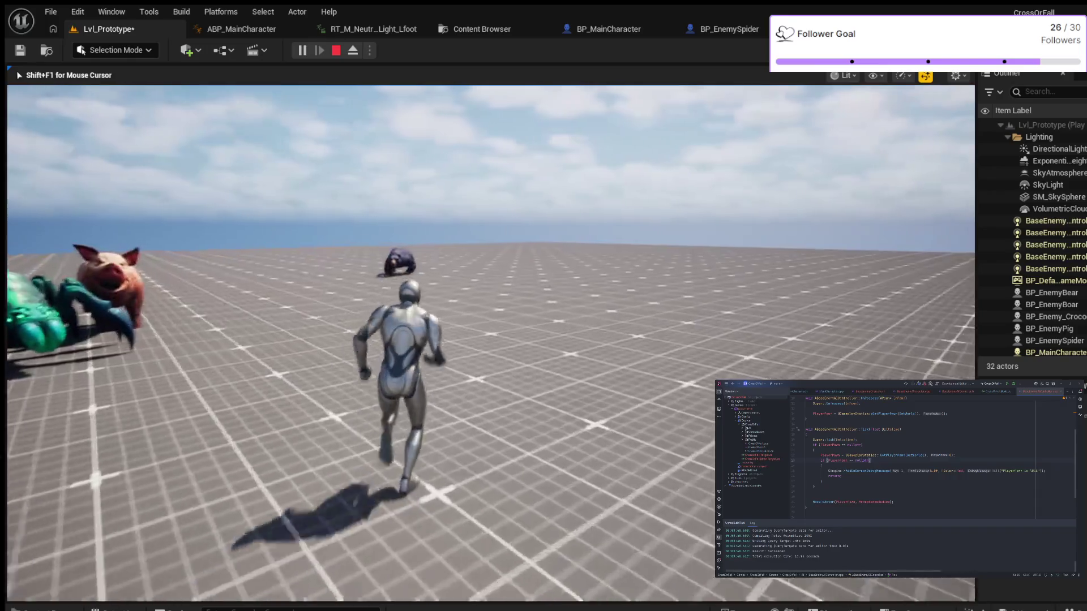
pyautogui.press('space')
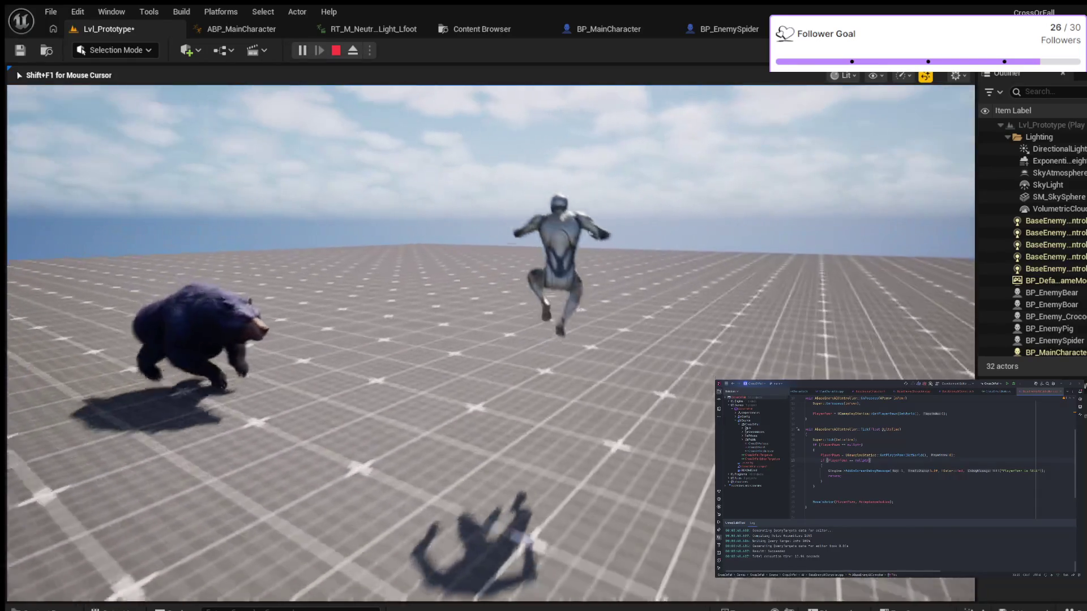
pyautogui.press('space')
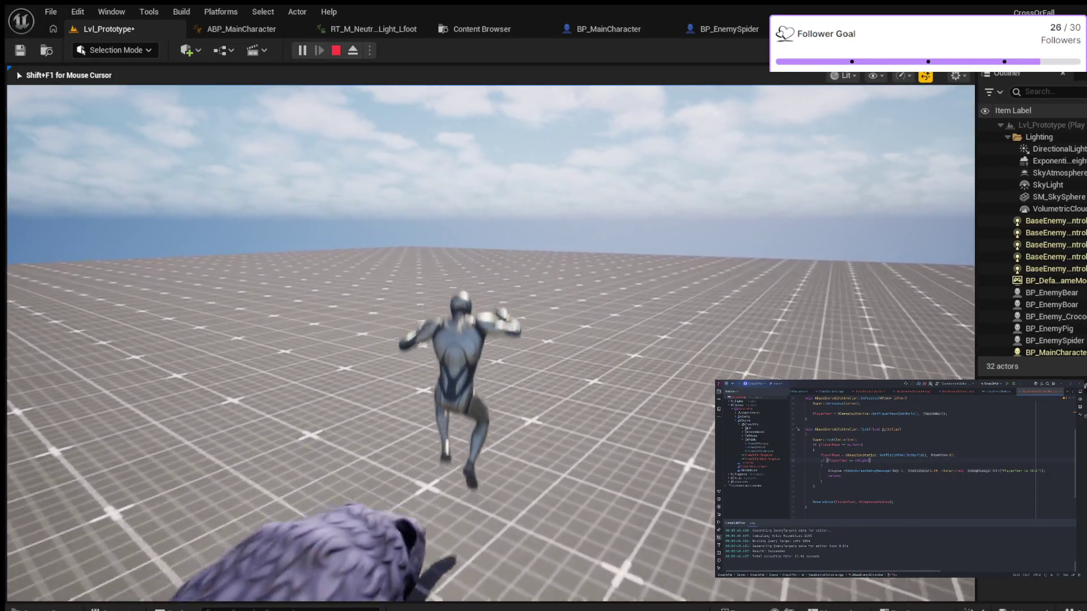
pyautogui.press('d')
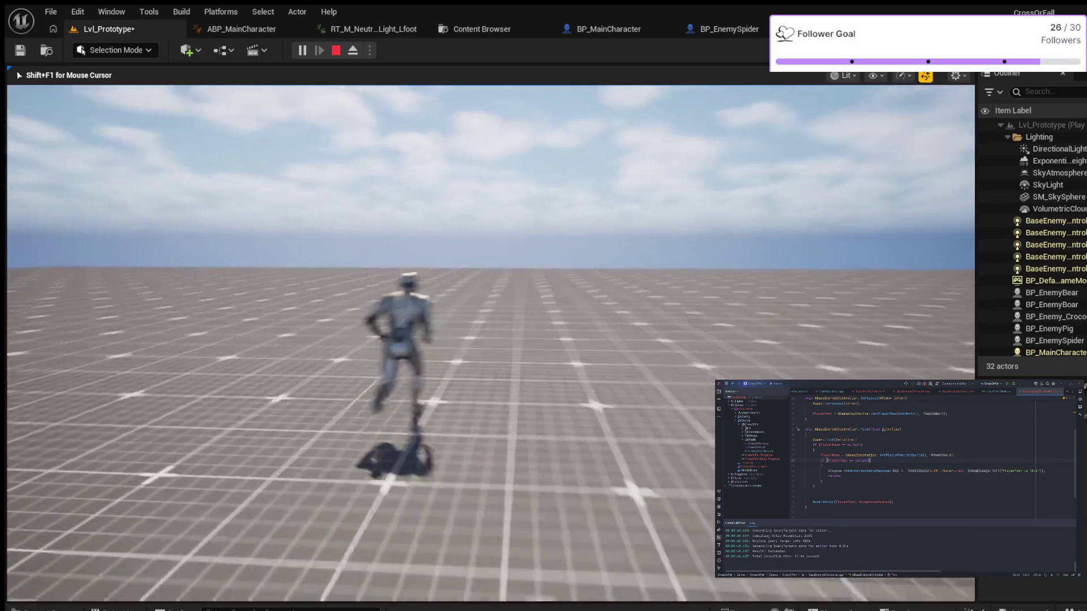
pyautogui.press('space')
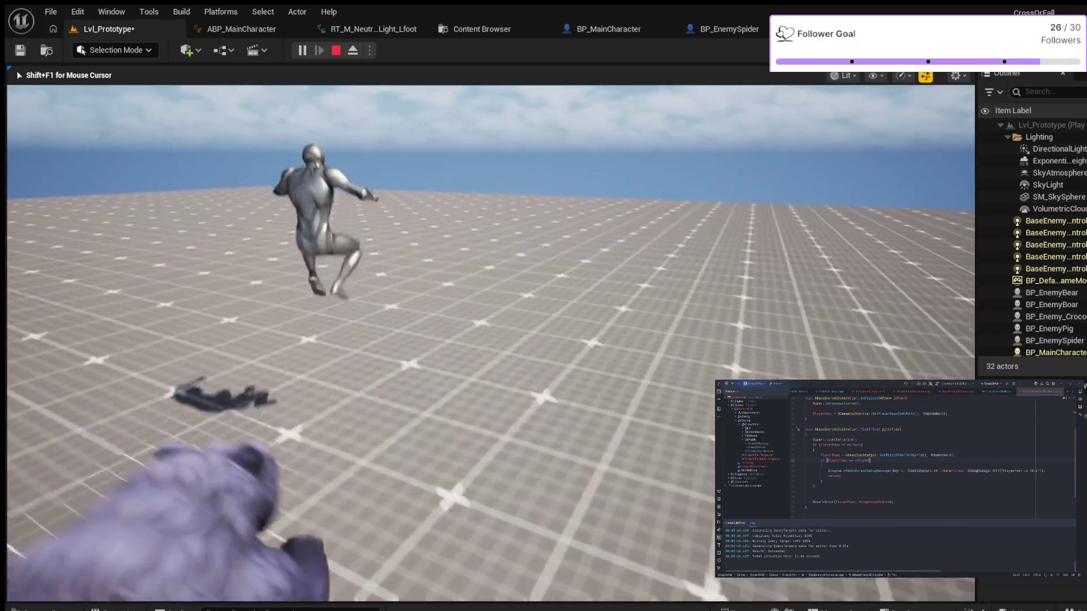
pyautogui.press('w')
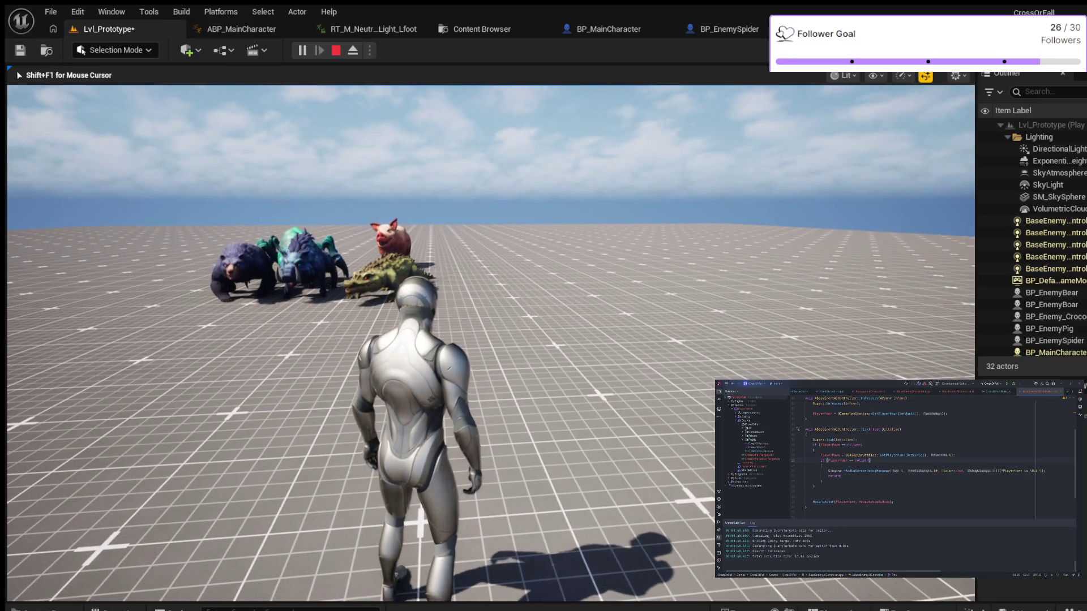
pyautogui.press('F8')
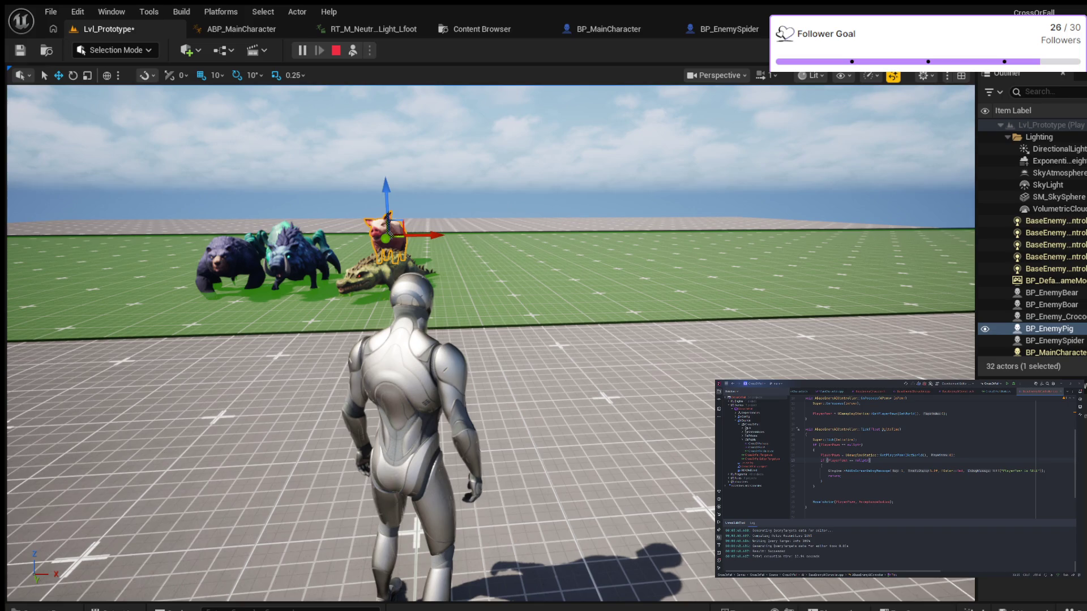
# Select Floor and RecastNavMesh-Default to check the navmesh, then stop the play session
pyautogui.click(510, 283)
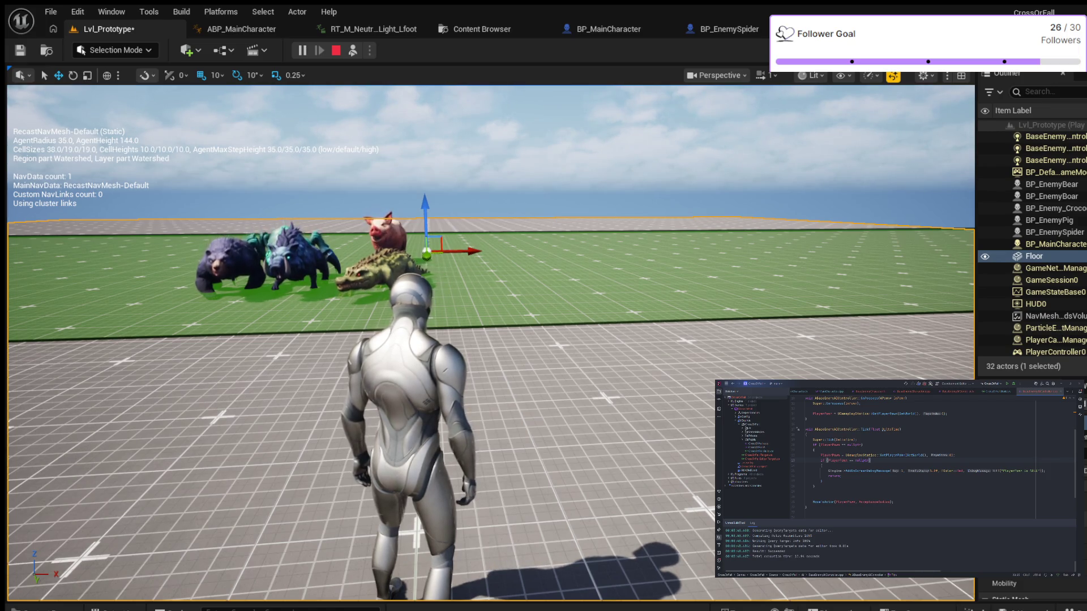
pyautogui.click(679, 266)
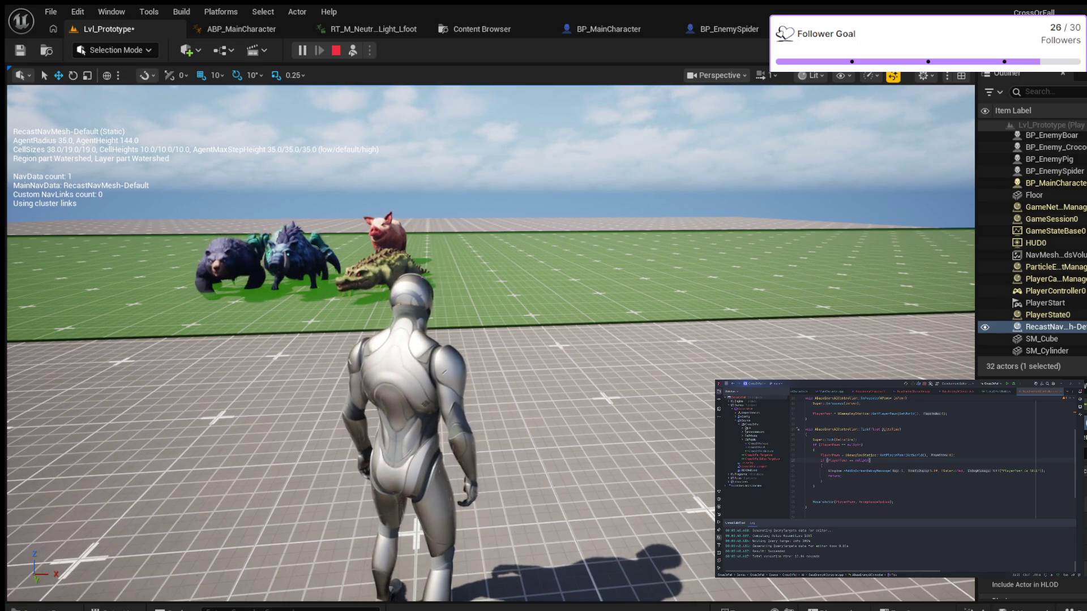
pyautogui.click(1034, 194)
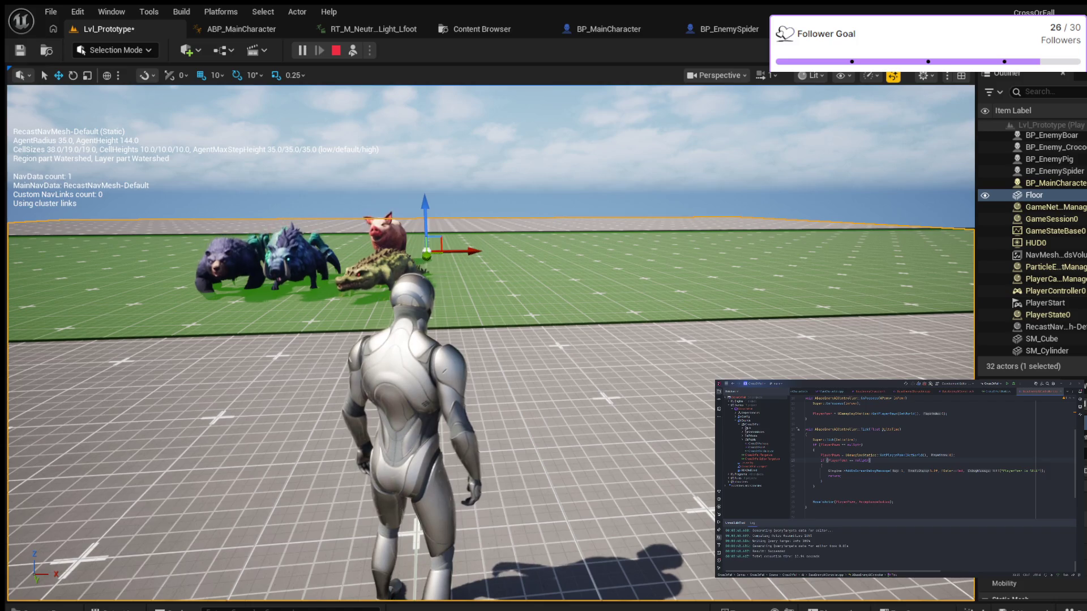
pyautogui.press('F8')
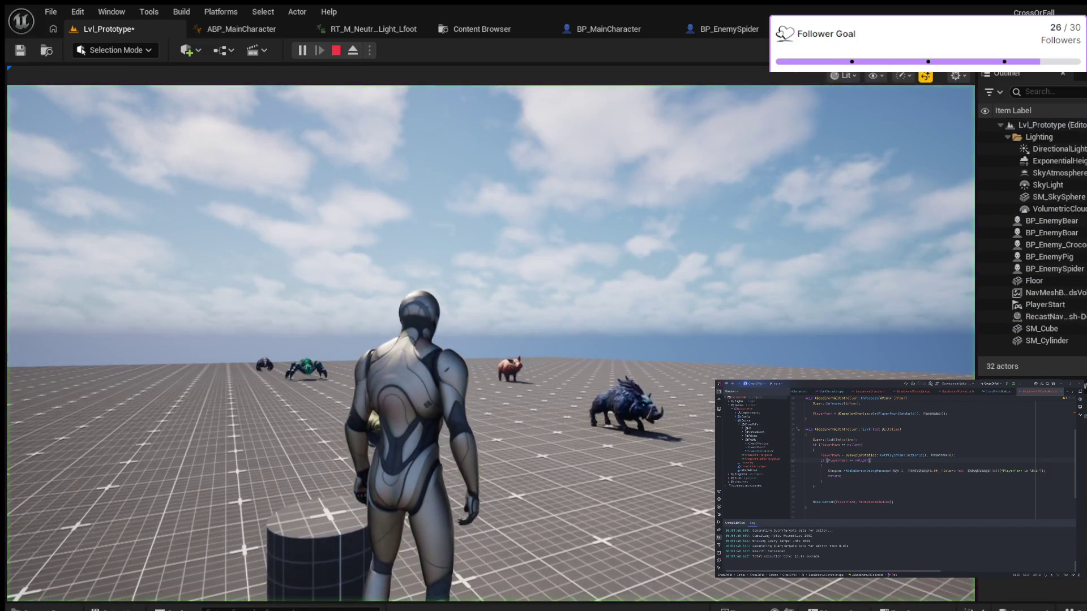
# Start a new play session, run and jump toward the animals so they follow, then stop with Esc
pyautogui.click(491, 339)
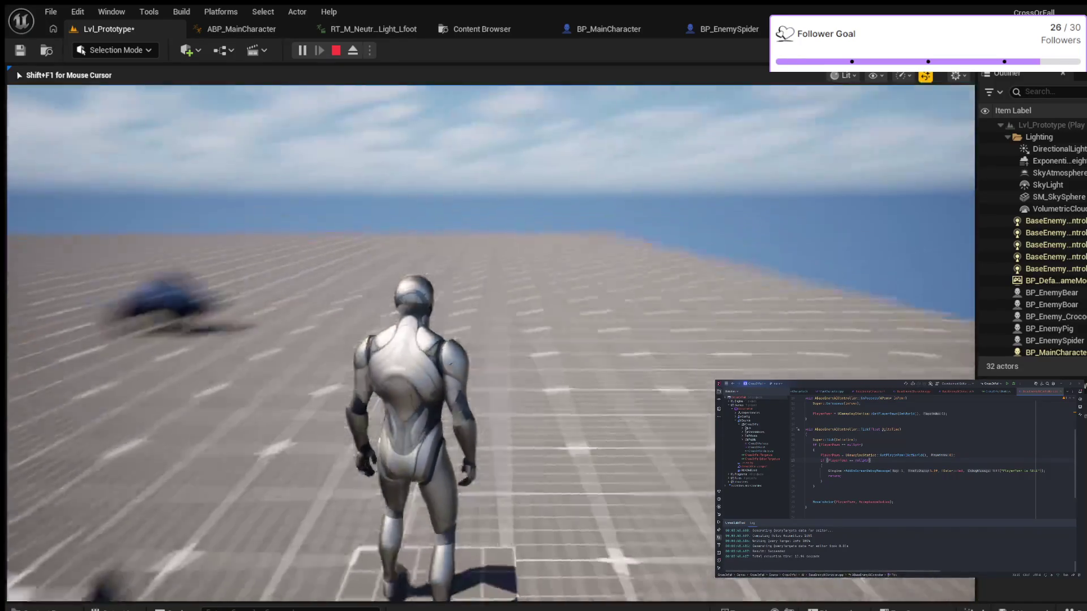
pyautogui.press('w')
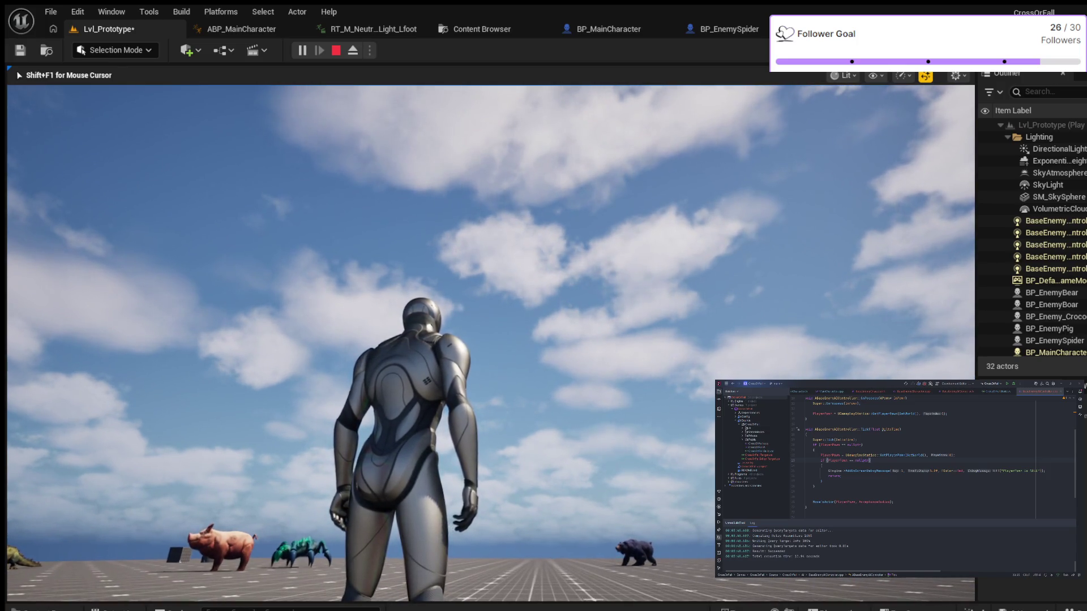
pyautogui.press('w')
pyautogui.press('w')
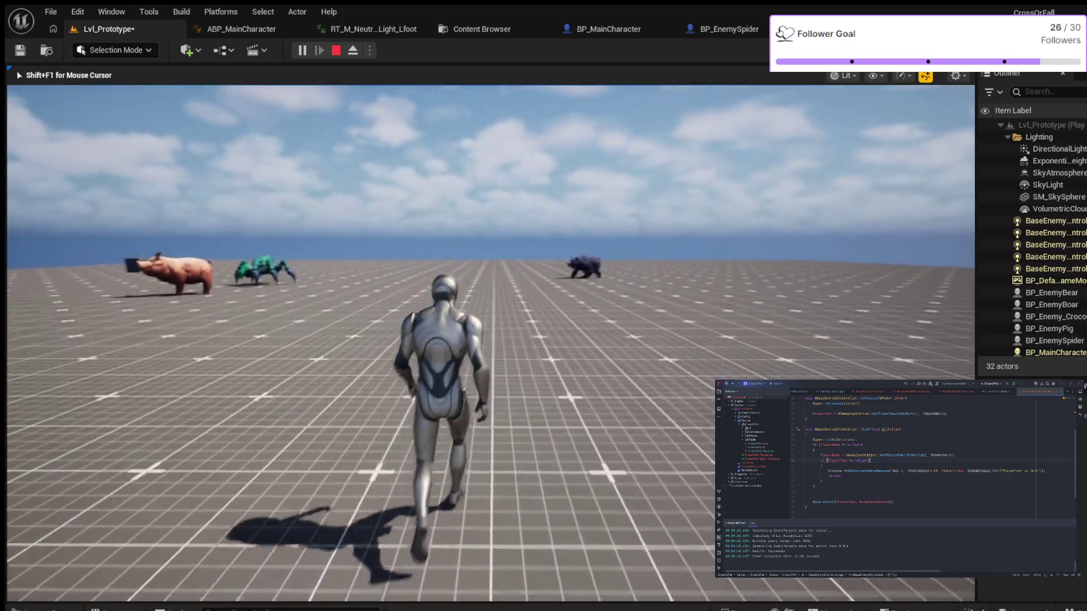
pyautogui.press('w')
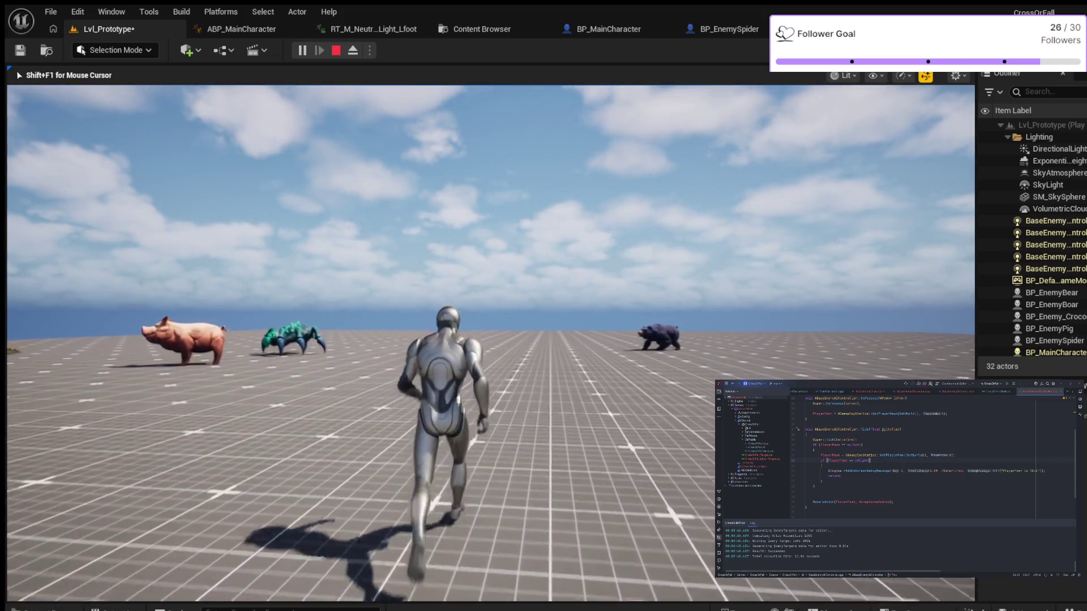
pyautogui.press('w')
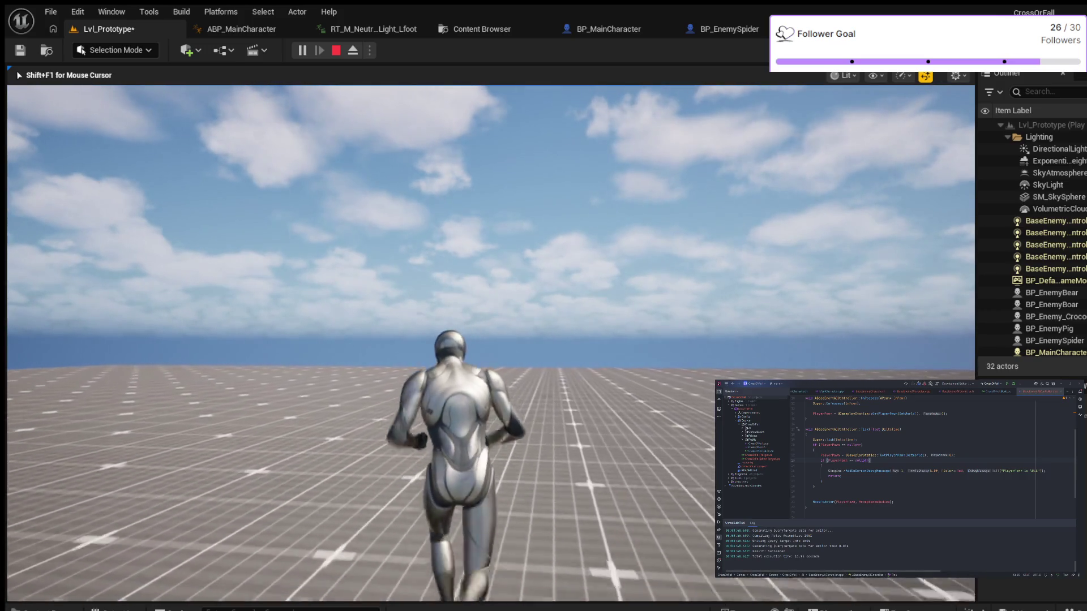
pyautogui.press('w')
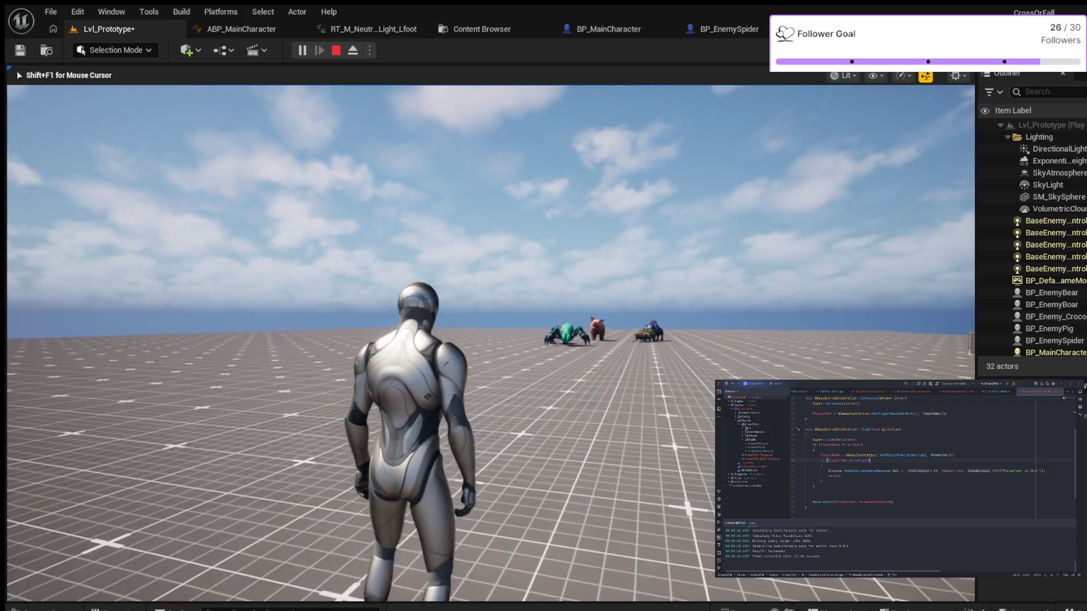
pyautogui.press('w')
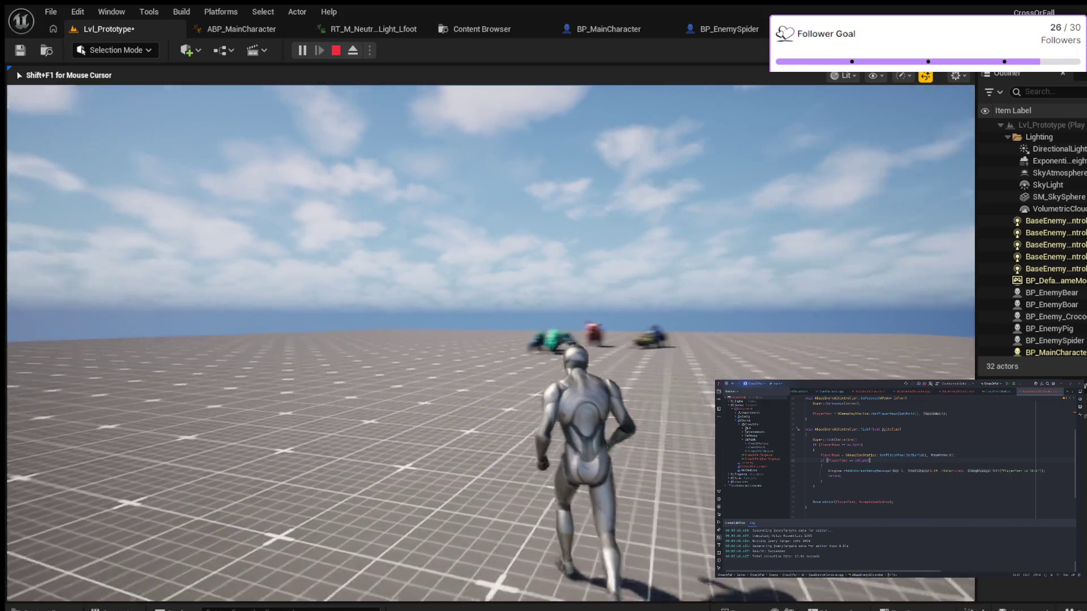
pyautogui.press('space')
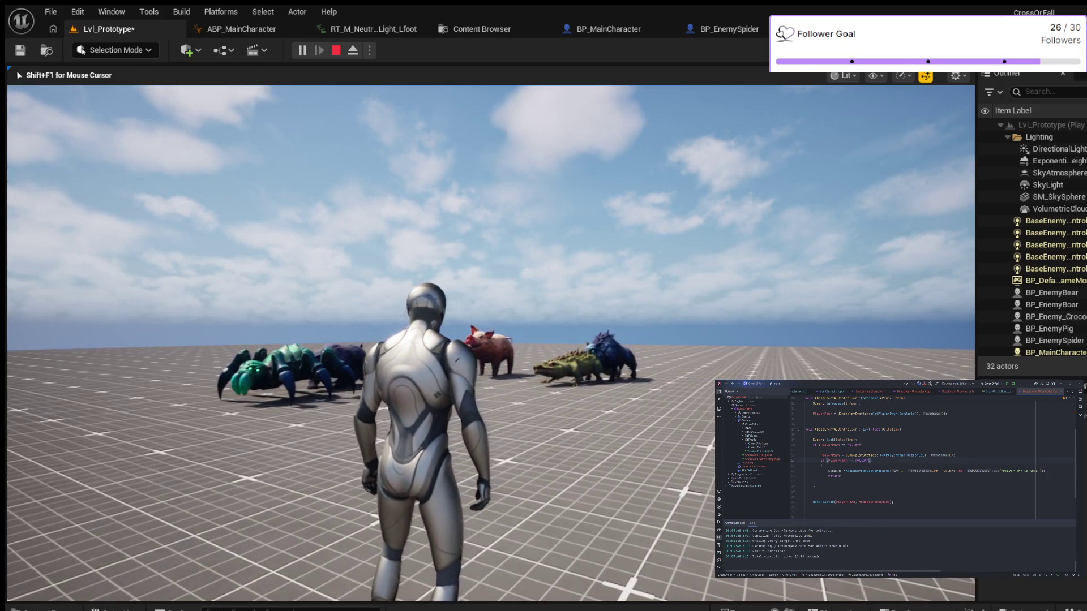
pyautogui.press('Escape')
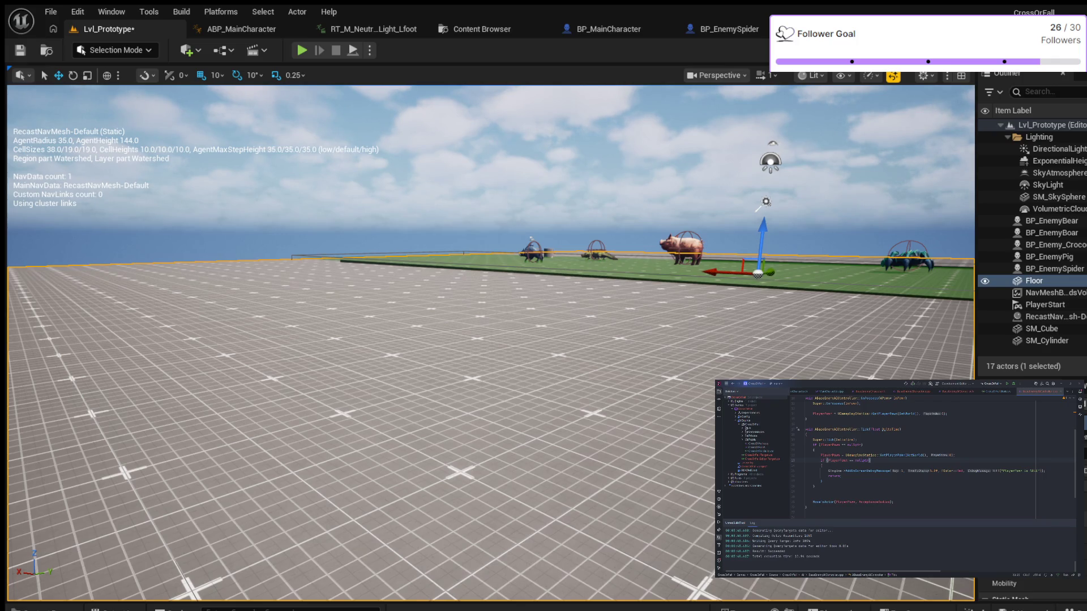
# Save the Lvl_Prototype level from the toolbar so it has no unsaved changes
pyautogui.click(20, 50)
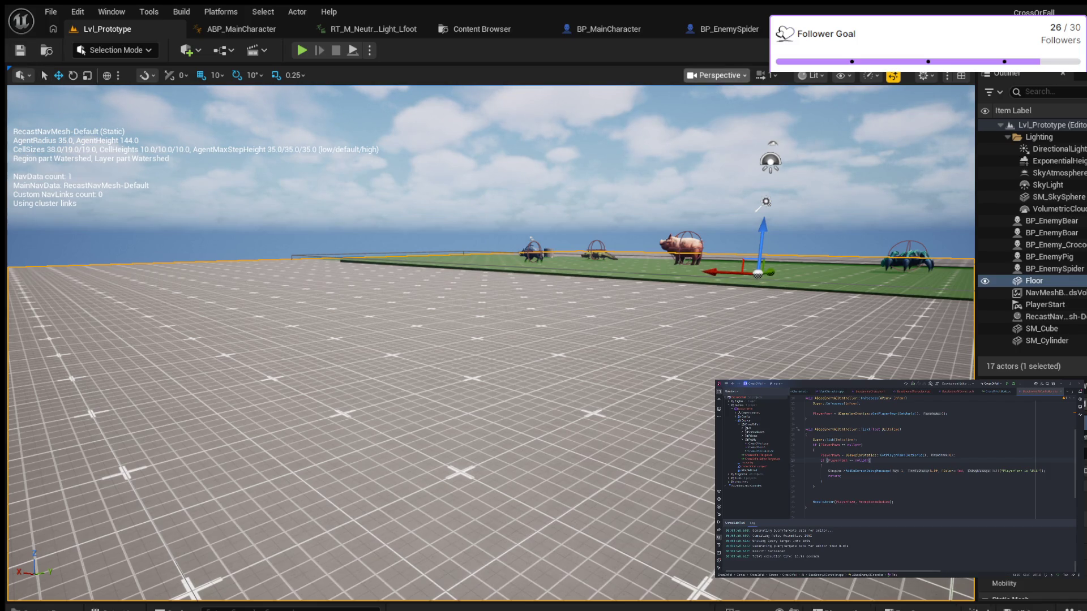